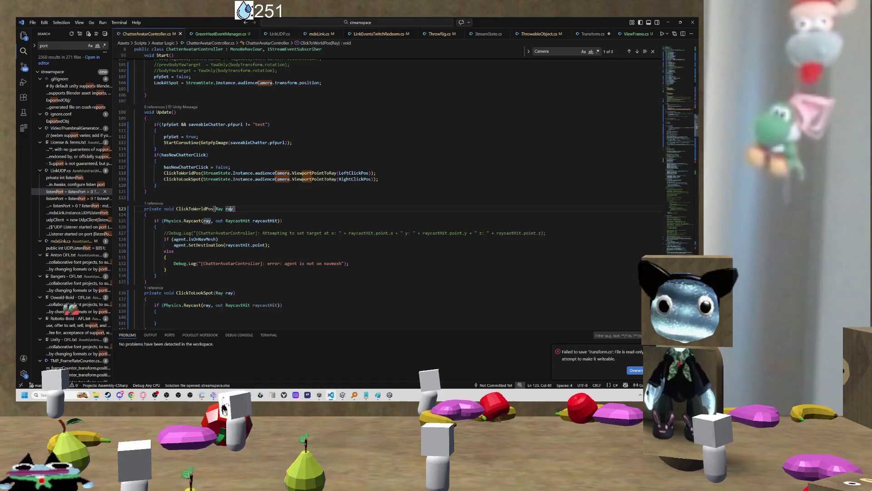
- Inspect how raycastHit is used in ClickToWorldPos and ClickToLookSpot
left_click(206, 220)
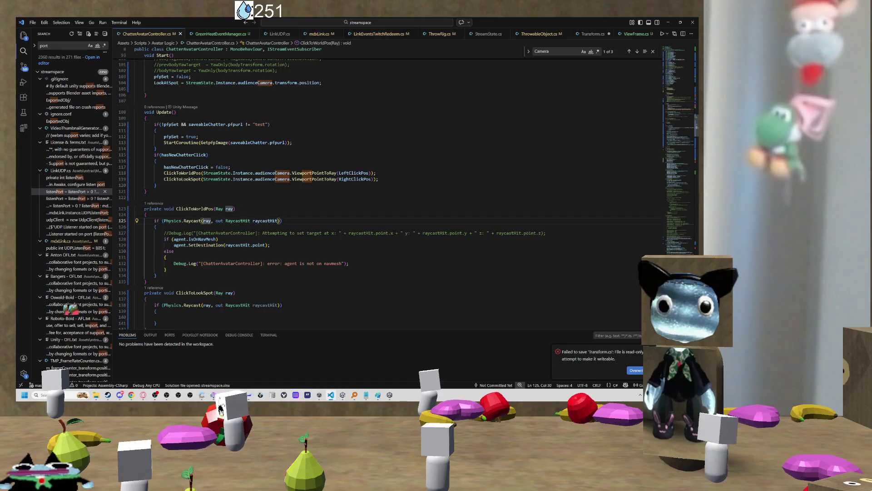
left_click(265, 221)
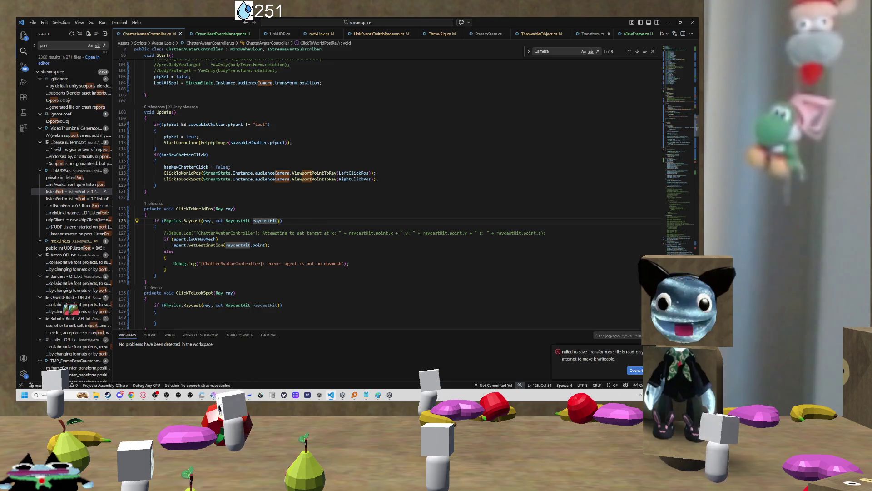
scroll(283, 220, "down", 4)
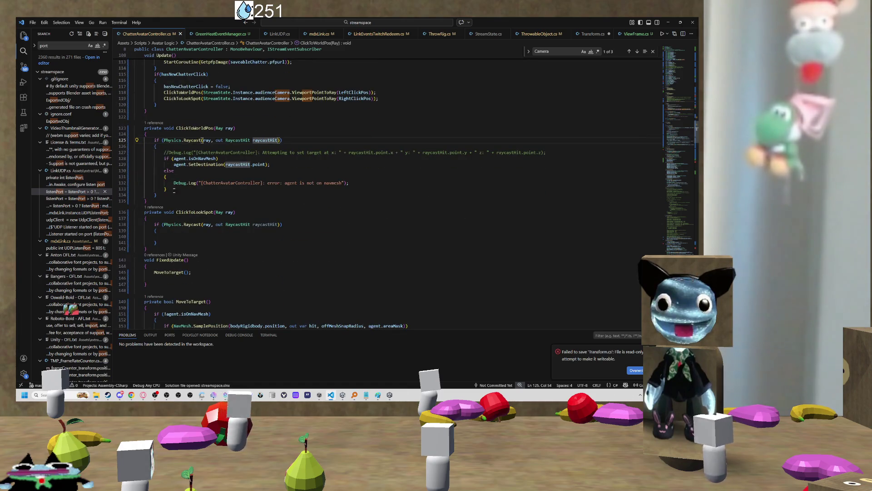
left_click(245, 231)
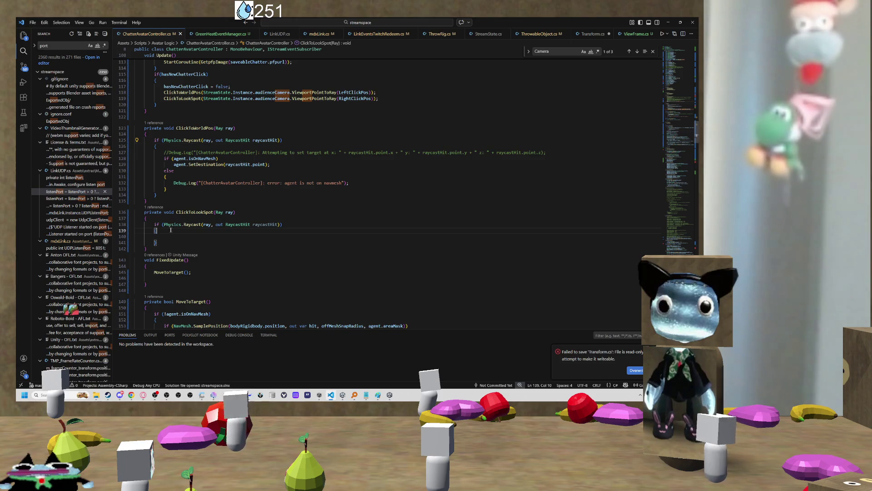
left_click(245, 224)
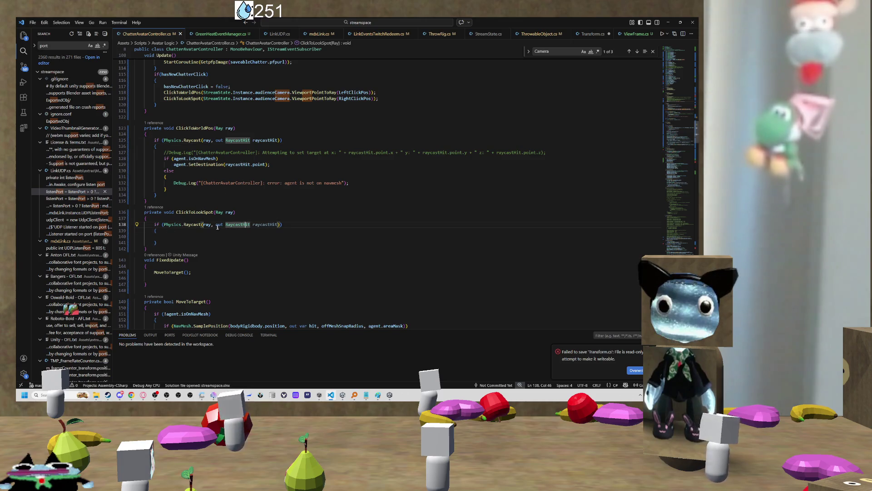
left_click(271, 224)
- Write LookAtSpot = raycastHit.point; in ClickToLookSpot's empty raycast block and save ChatterAvatarController.cs
key("Down")
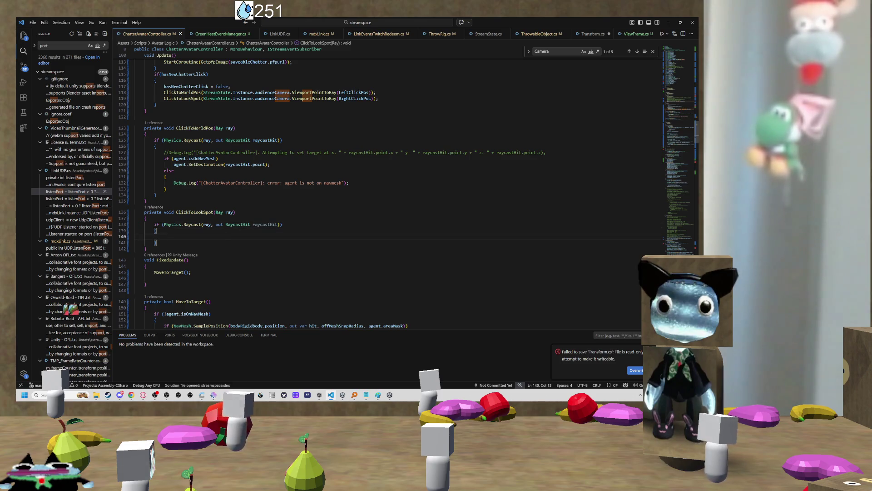
type("look")
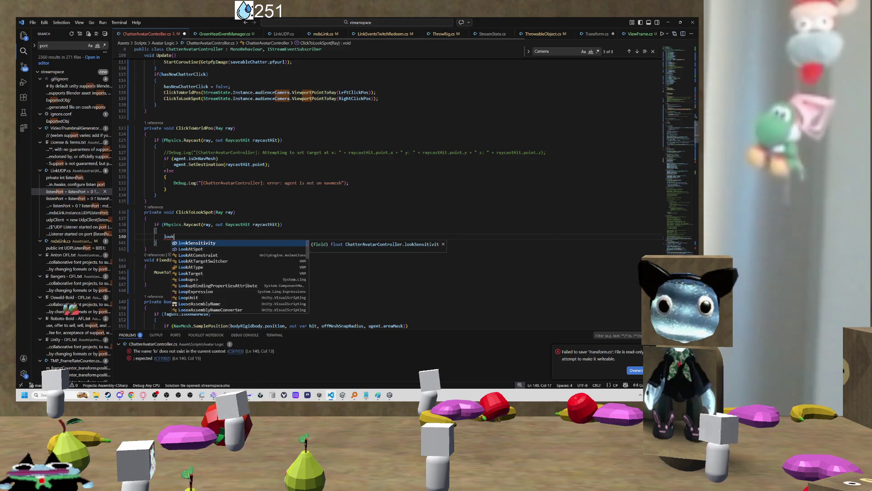
key("Down")
key("Tab")
type("= ")
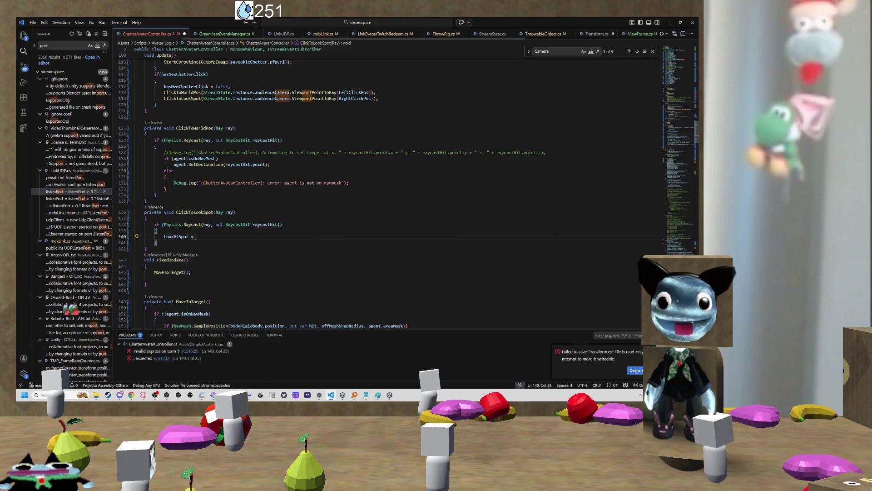
type("r")
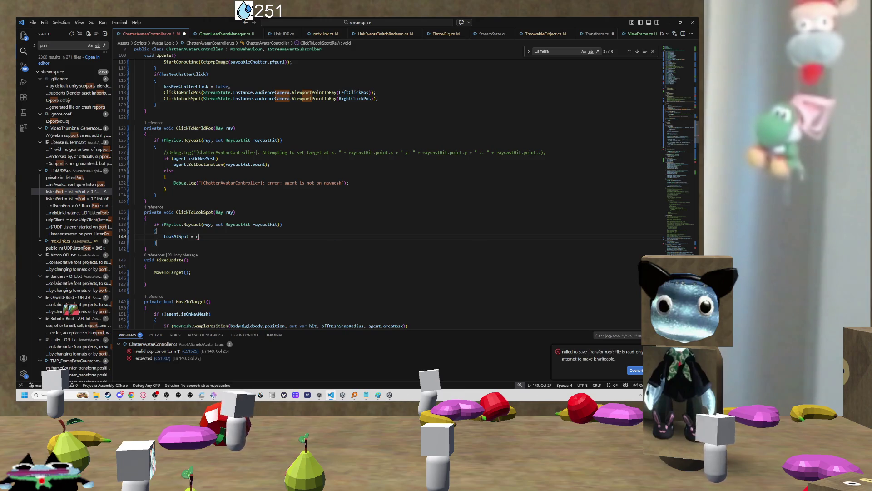
type("ayca")
key("Tab")
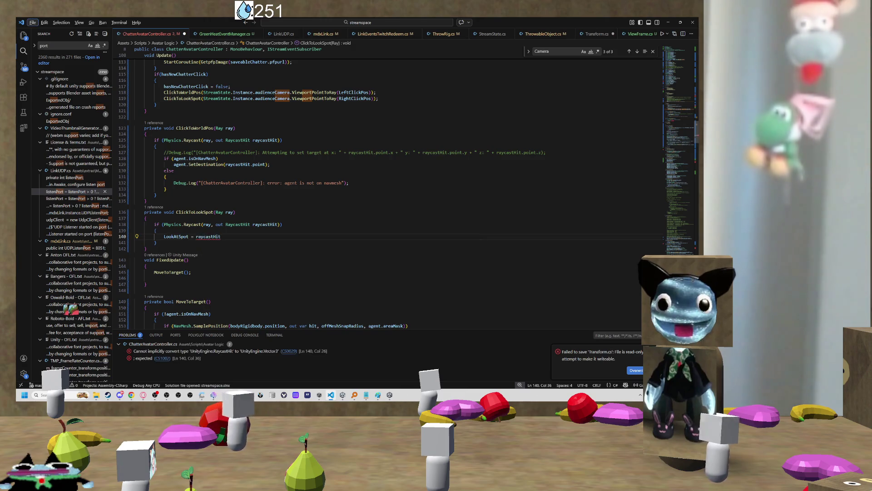
type(".")
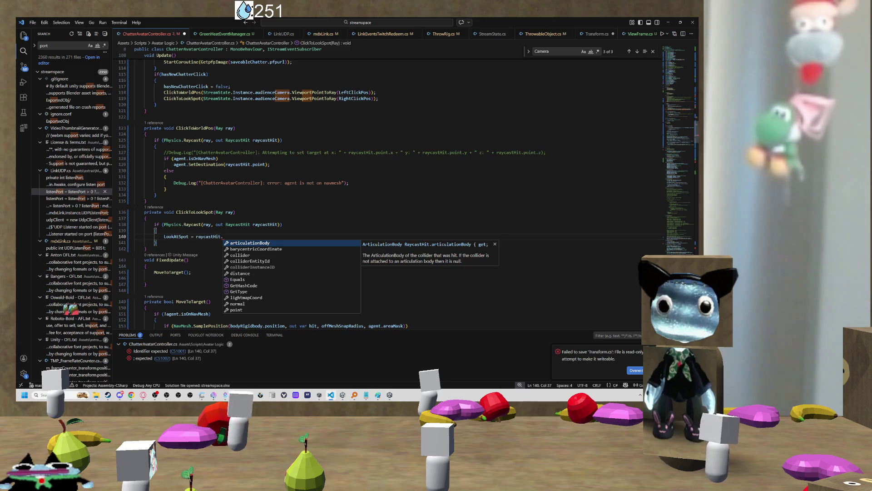
type("po")
key("Tab")
type(";")
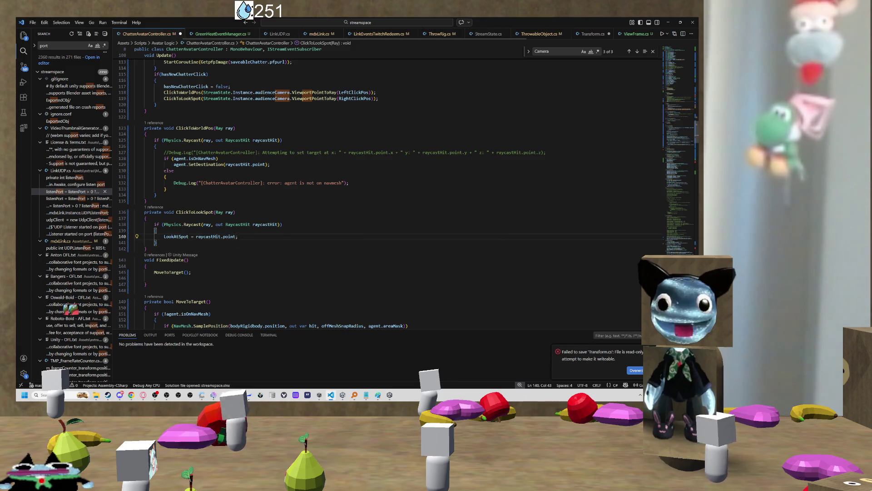
left_click(143, 260)
key("ctrl+s")
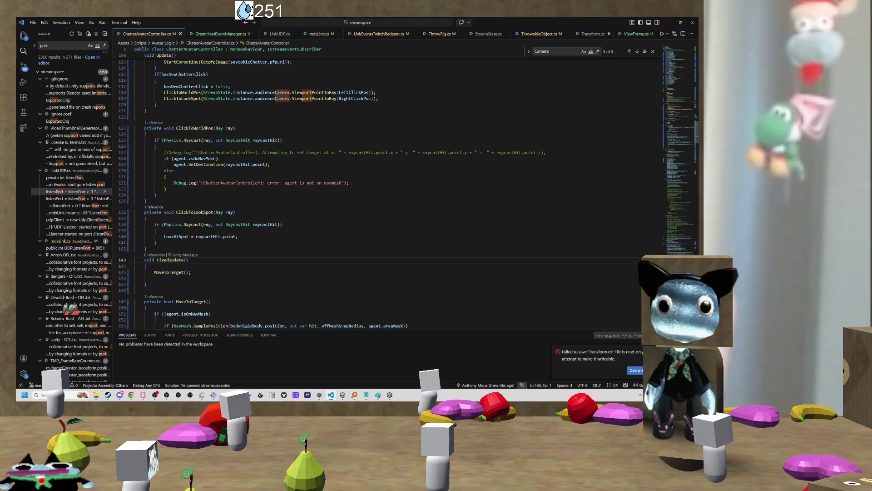
- Type the name LookTowardsLookTarget on the blank line under MoveToTarget() in FixedUpdate
key("Left")
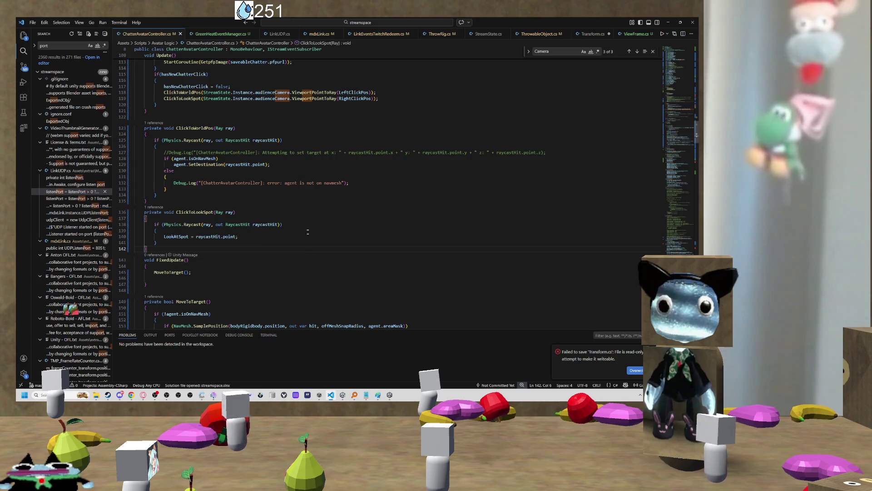
scroll(293, 167, "down", 3)
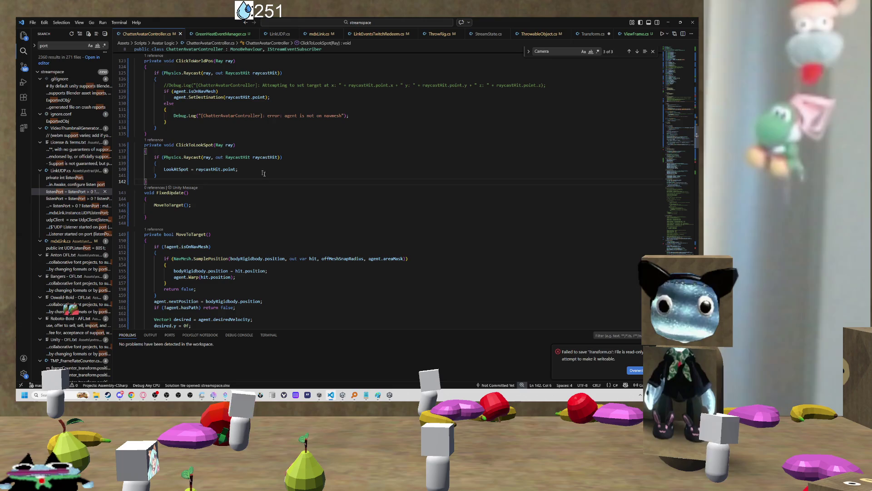
scroll(263, 173, "down", 3)
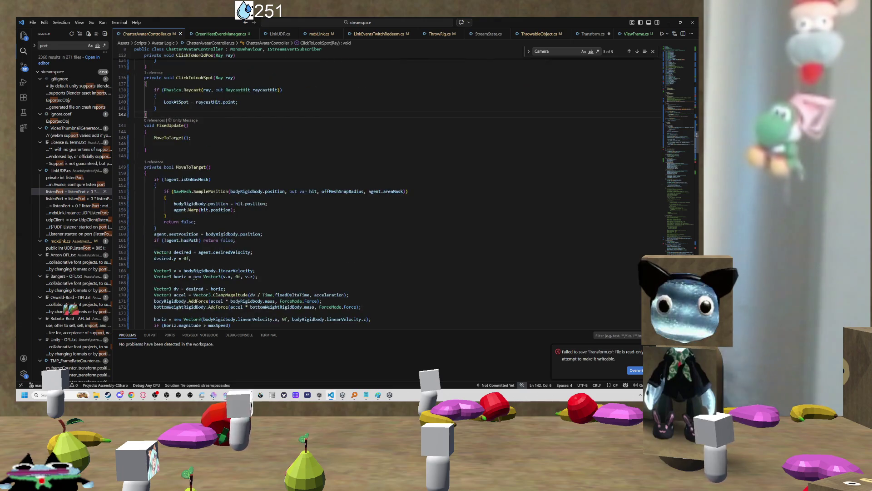
scroll(135, 211, "up", 3)
left_click(135, 211)
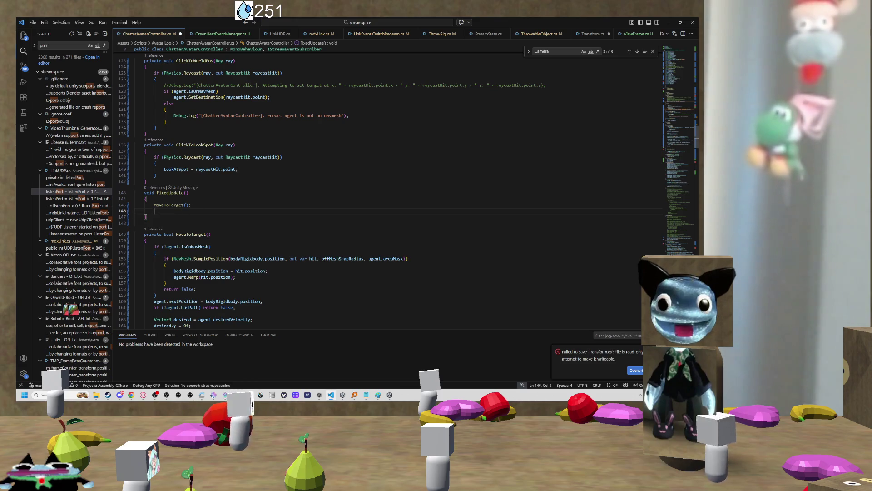
type("LookAt")
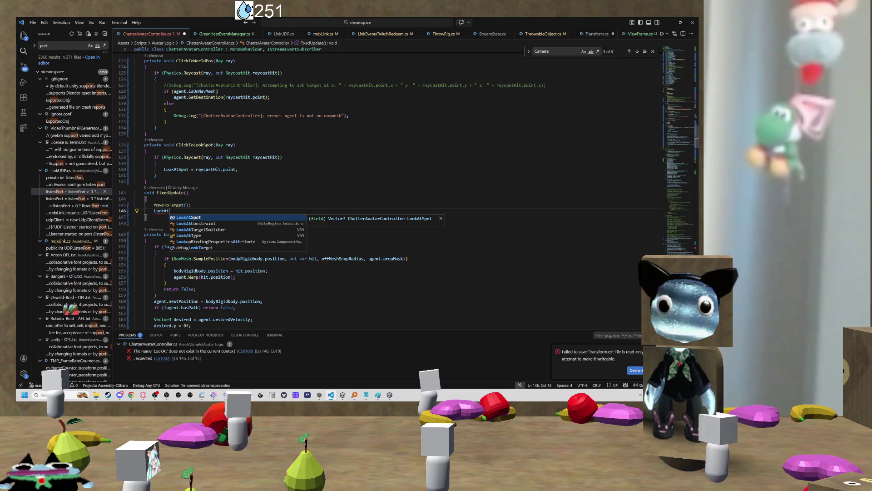
key("BackSpace")
key("BackSpace")
type("To")
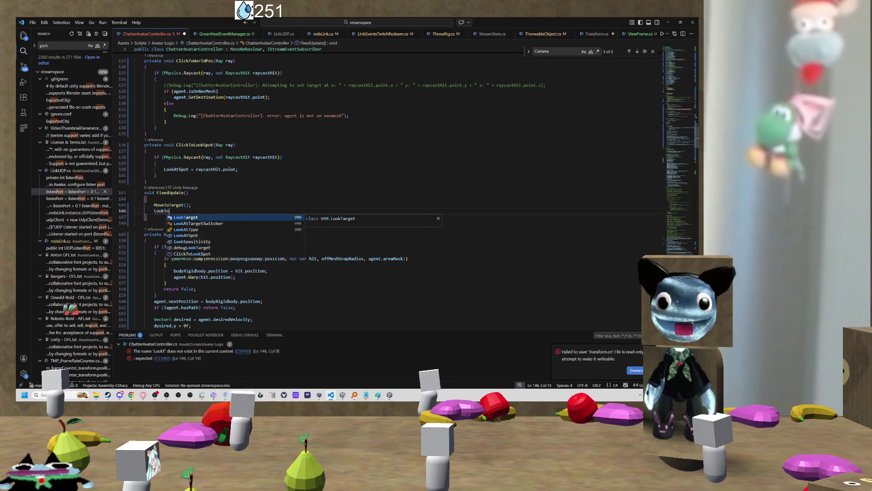
type("wardsTa")
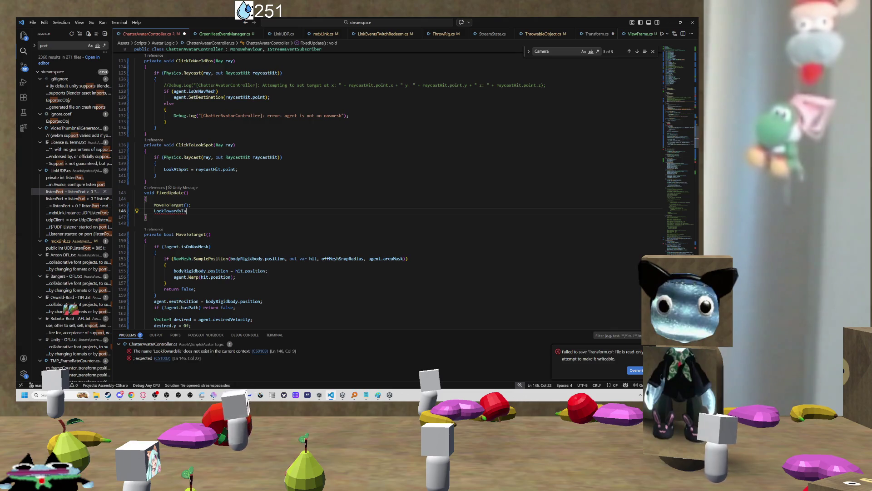
key("BackSpace")
key("BackSpace")
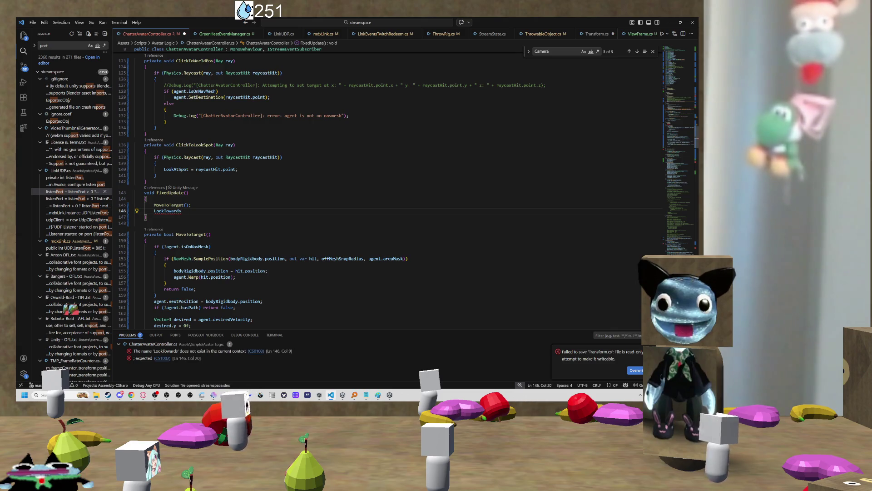
type("LookT")
type("arget")
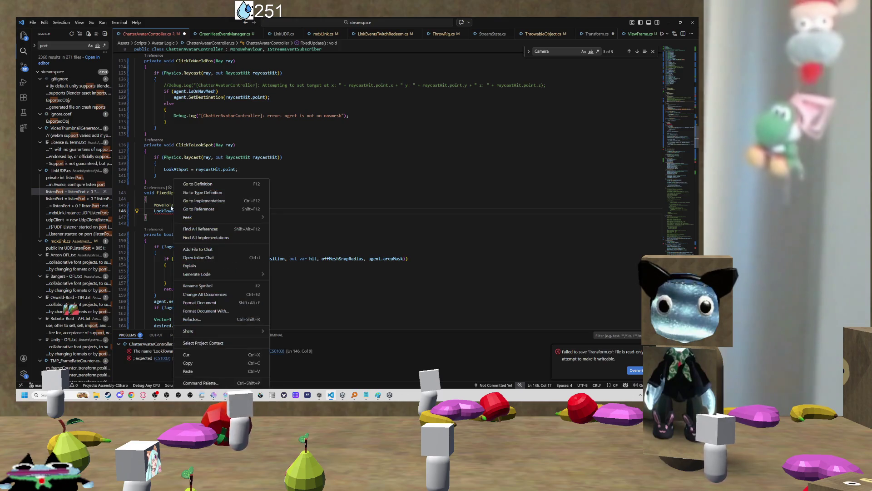
- Finish the line as the call LookTowardsLookTarget() with parentheses
left_click(167, 205)
key("shift+Left")
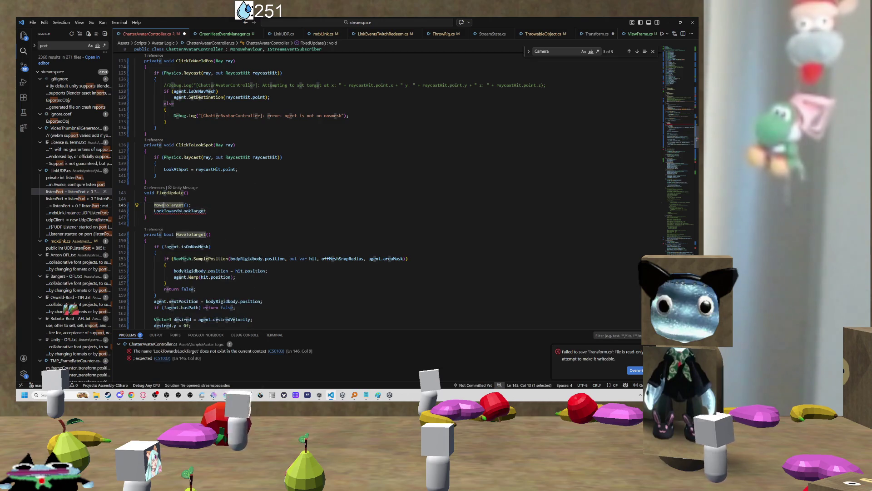
key("Down")
key("End")
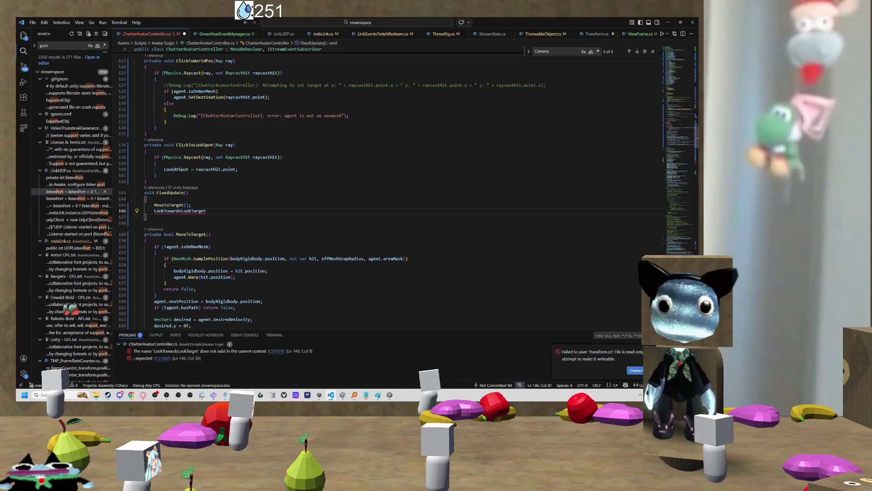
type("();")
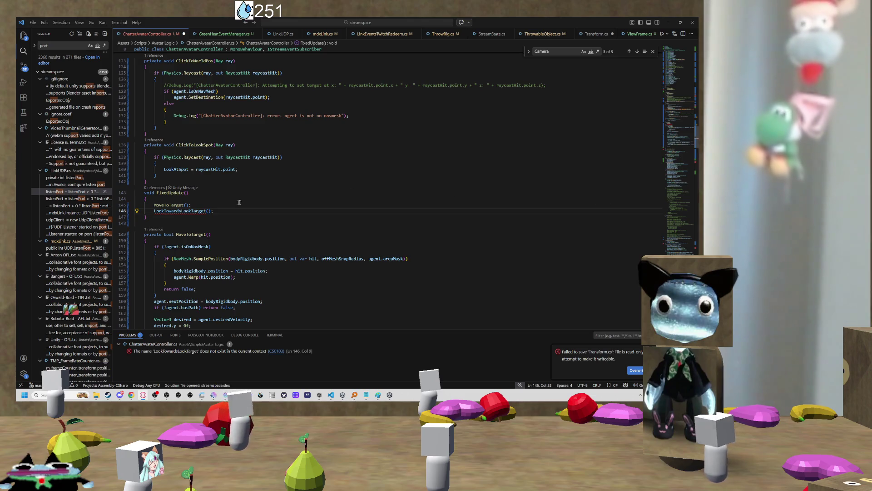
left_click(179, 210)
scroll(318, 204, "down", 1)
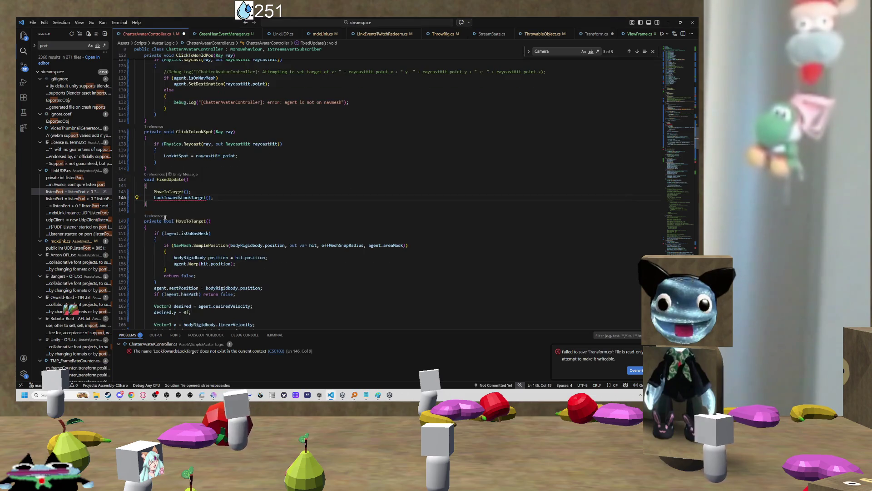
left_click(150, 228)
scroll(318, 205, "down", 3)
left_click(186, 166)
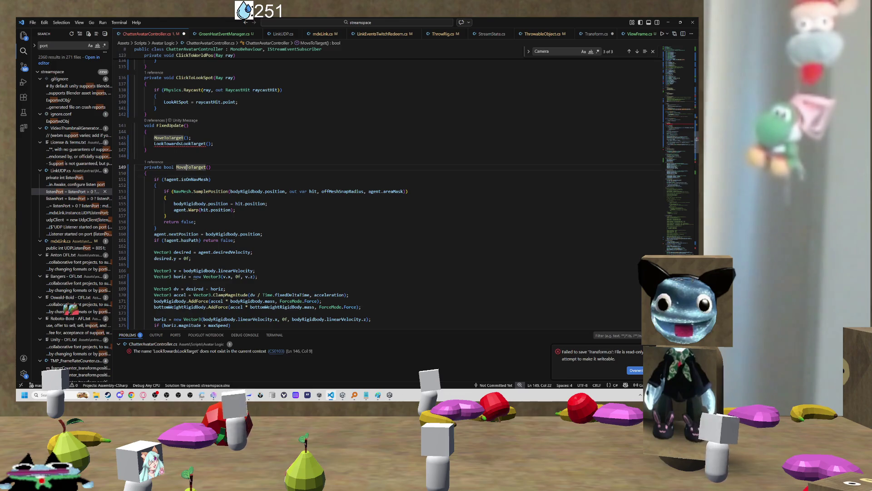
scroll(185, 167, "down", 10)
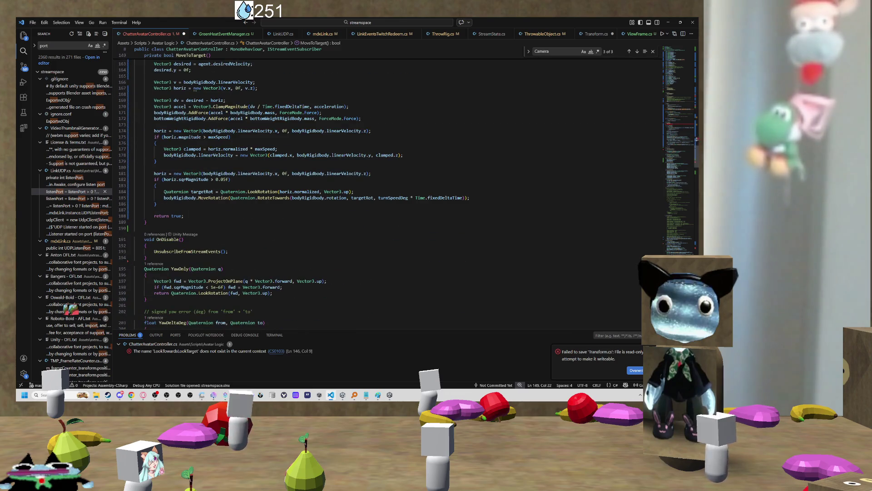
scroll(294, 191, "up", 10)
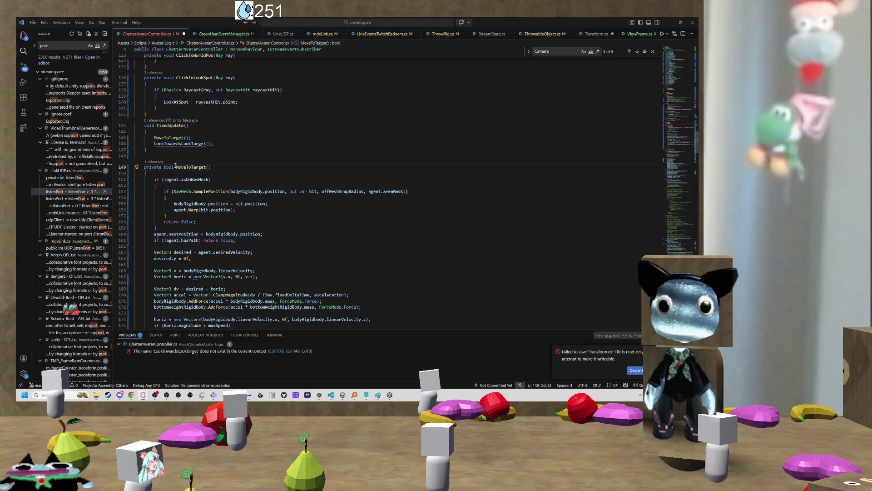
key("Left")
scroll(391, 190, "up", 2)
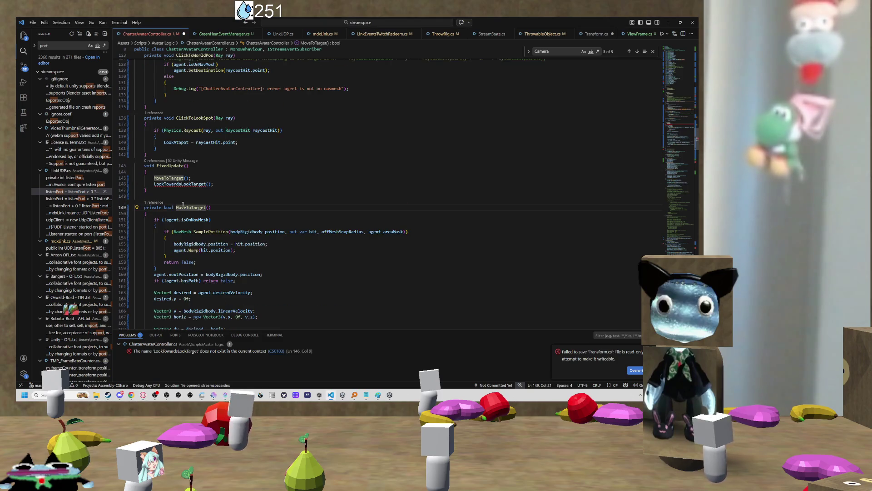
scroll(183, 204, "down", 2)
left_click(172, 180)
double_click(168, 180)
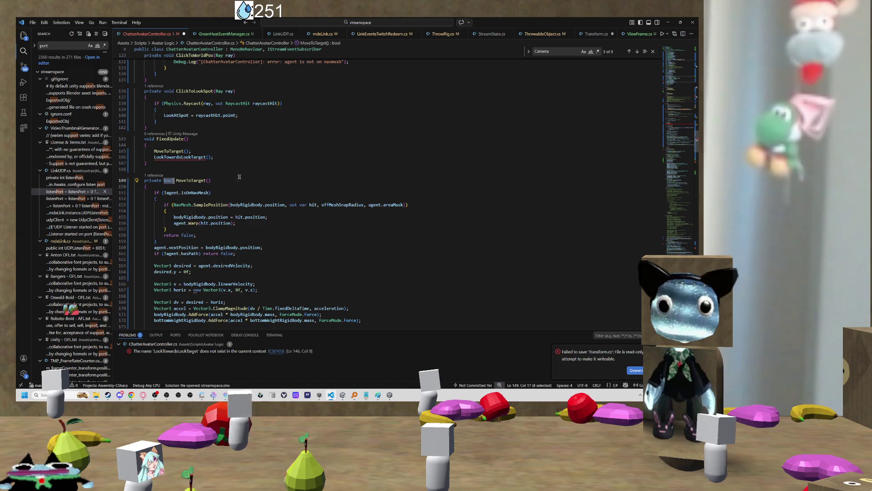
scroll(249, 170, "down", 8)
scroll(249, 169, "up", 3)
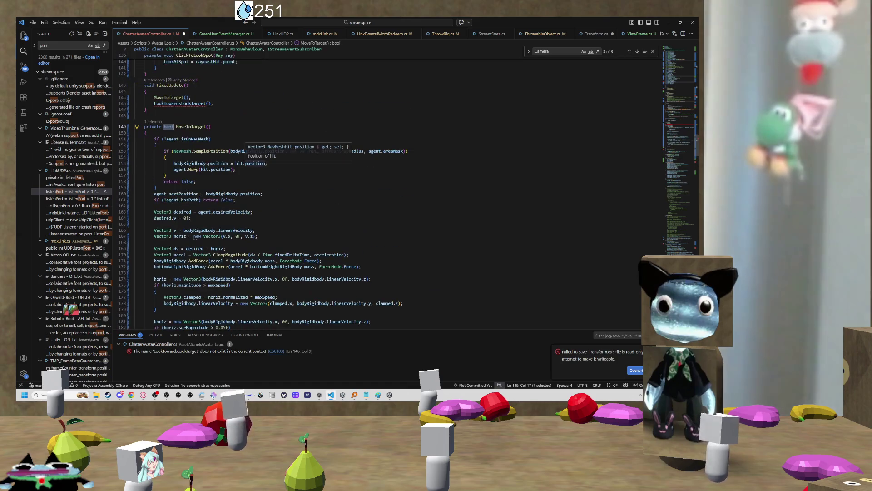
scroll(283, 160, "down", 4)
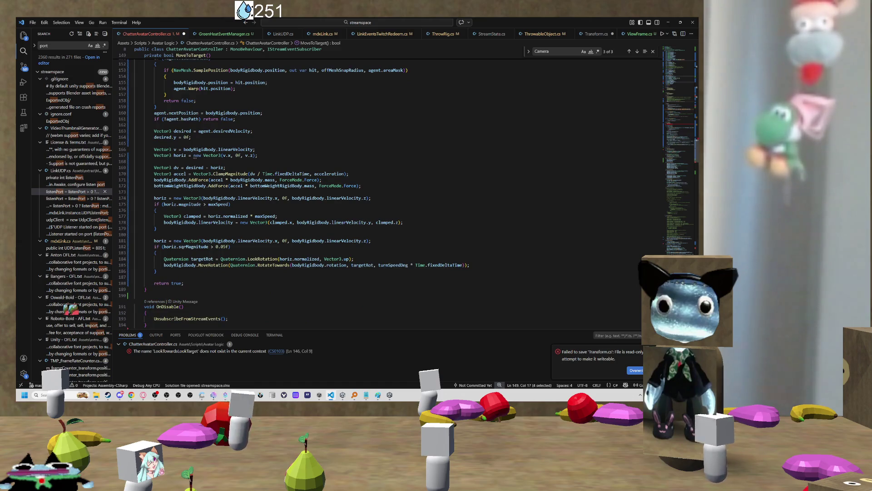
scroll(254, 158, "up", 1)
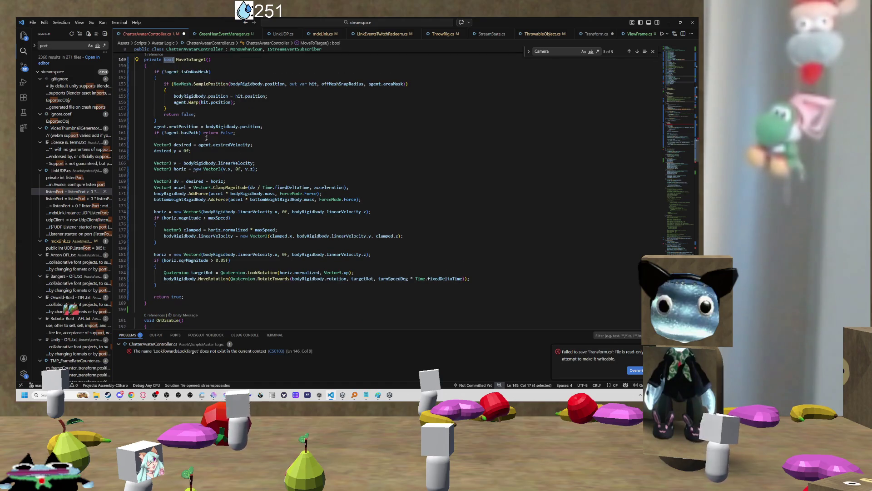
left_click(226, 133)
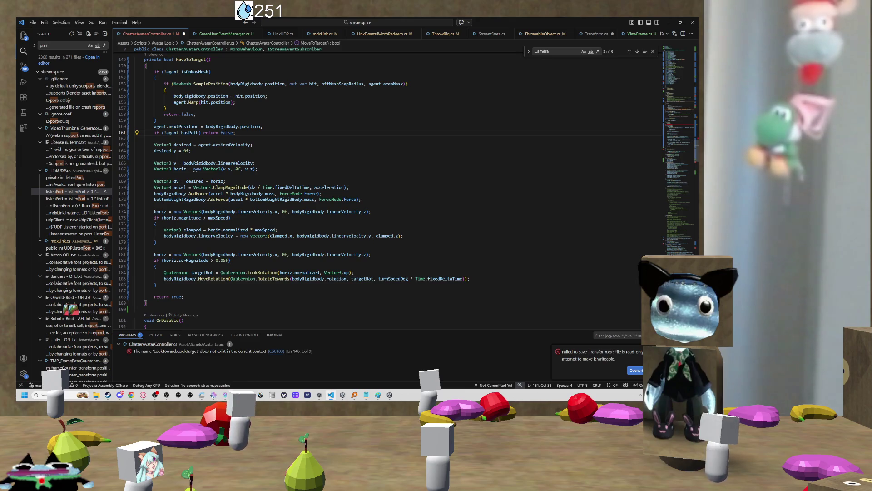
scroll(209, 119, "up", 2)
scroll(208, 119, "up", 3)
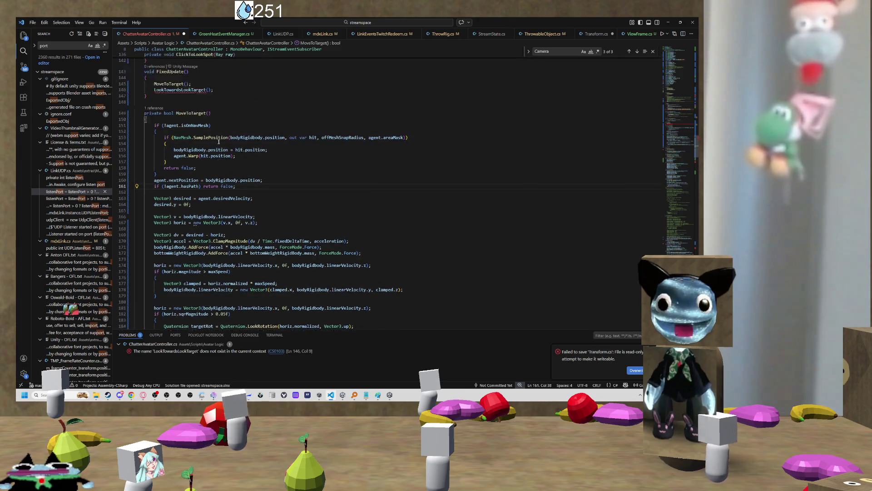
left_click(185, 124)
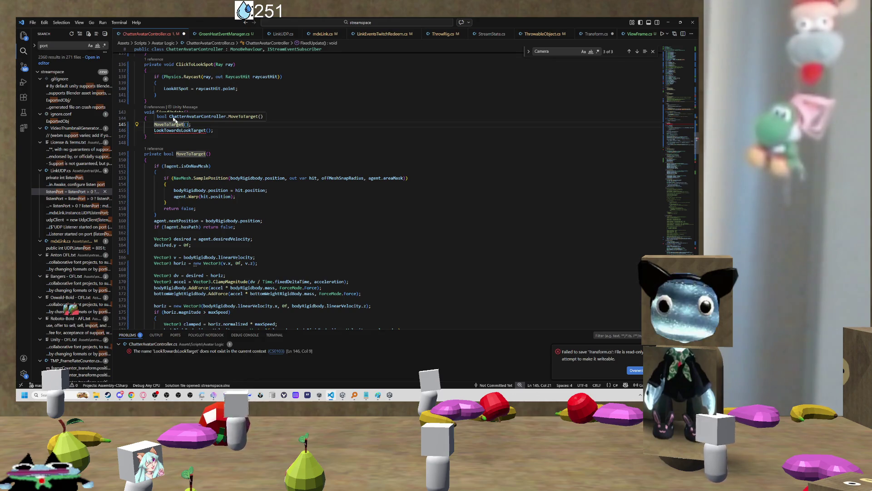
key("Down")
key("End")
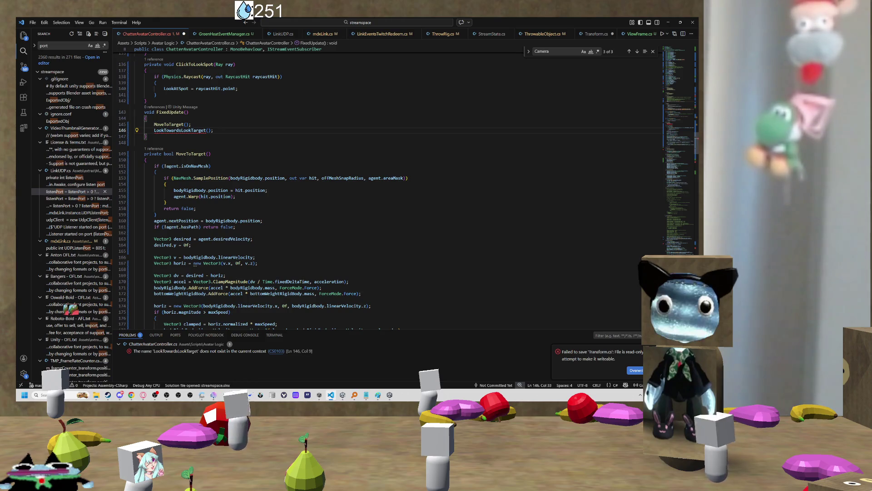
- Paste a copy of the MoveToTarget header below the method and change its return type to void
scroll(165, 135, "down", 2)
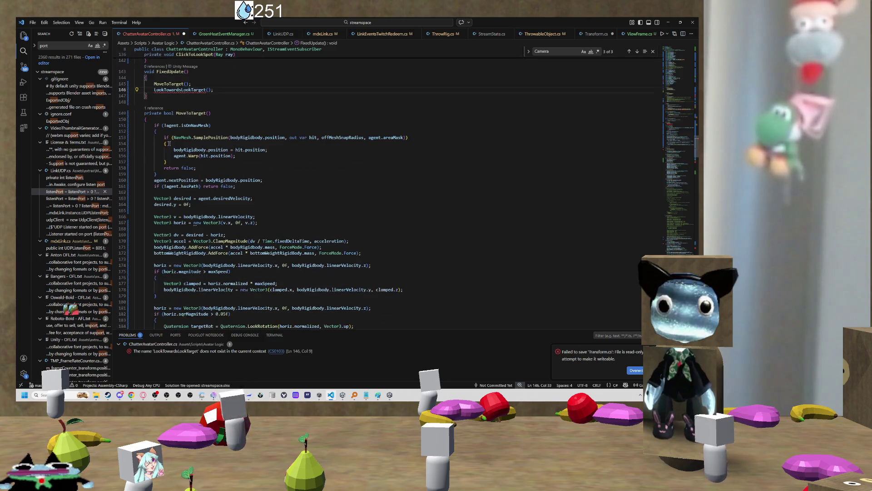
left_click_drag(147, 119, 143, 113)
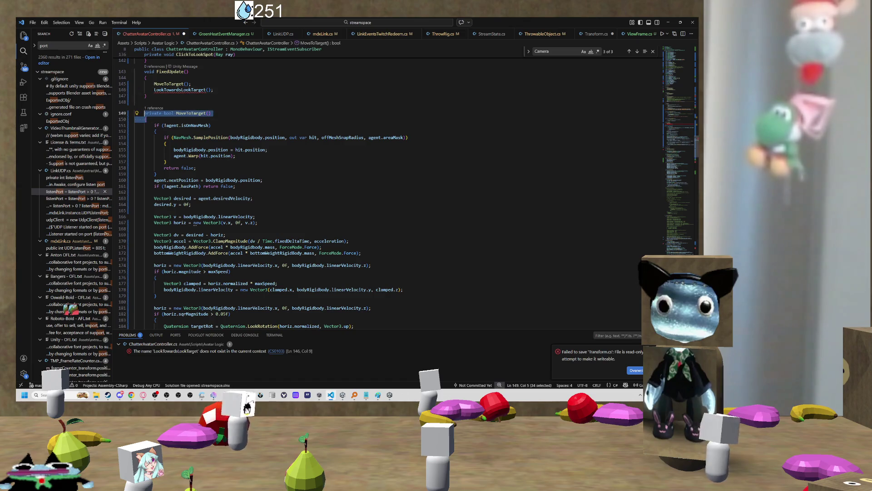
key("ctrl+v")
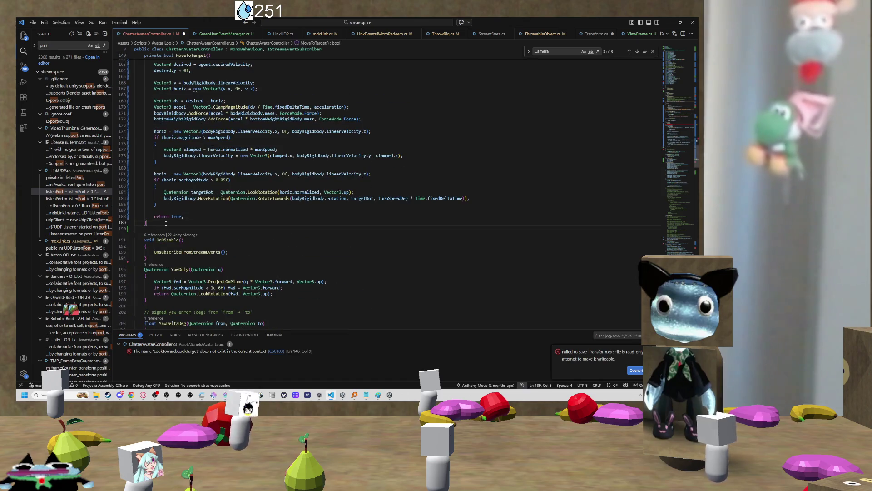
double_click(168, 234)
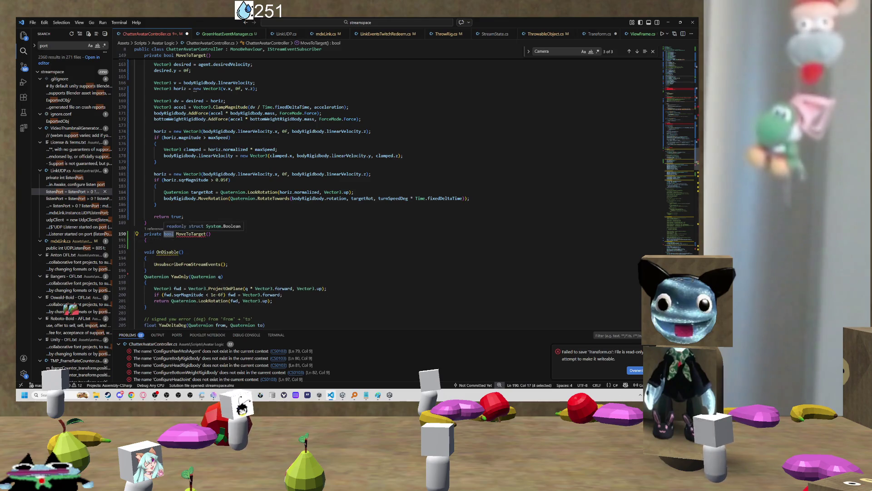
type("voide")
key("BackSpace")
- Rename the copied method from MoveToTarget to LookTowardsLookTarget
left_click(196, 233)
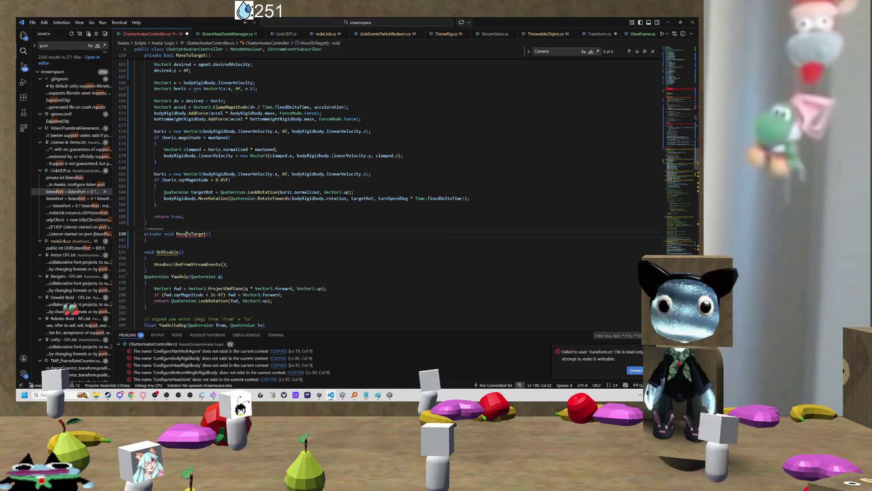
scroll(204, 221, "up", 5)
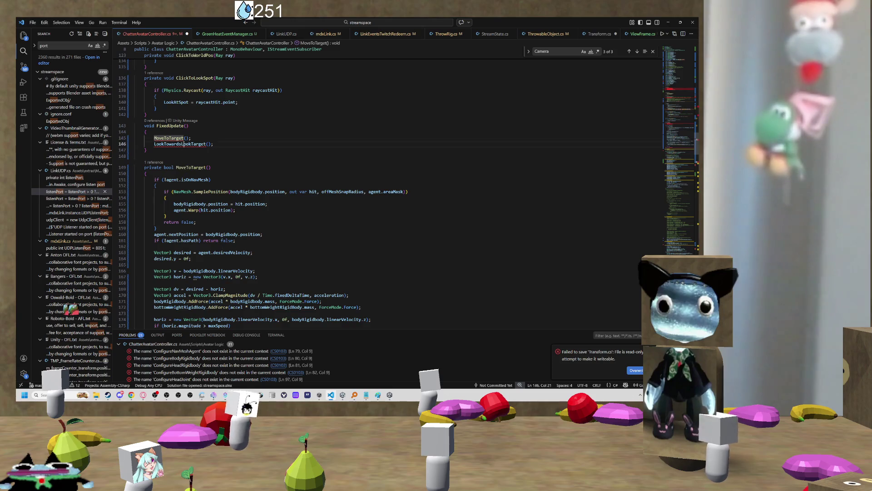
double_click(180, 144)
scroll(191, 204, "down", 10)
double_click(190, 208)
key("ctrl+v")
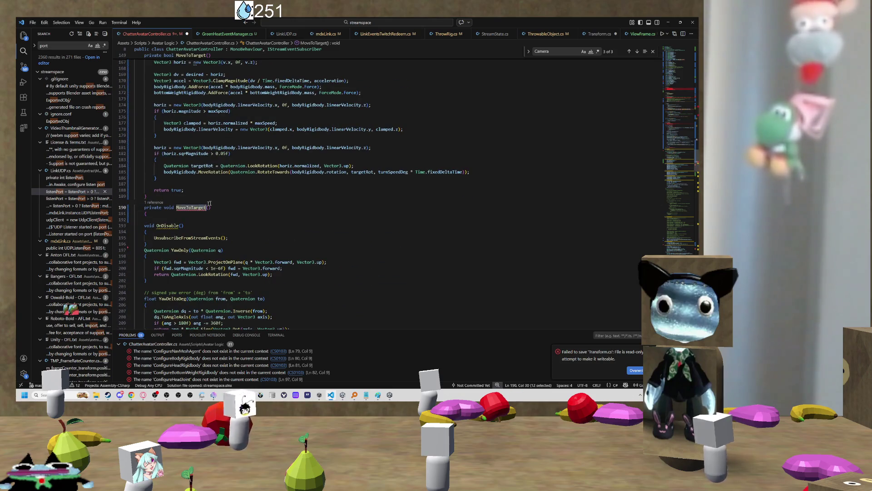
- Close the method with a brace, leaving an indented empty body, then return to Unity
key("Down")
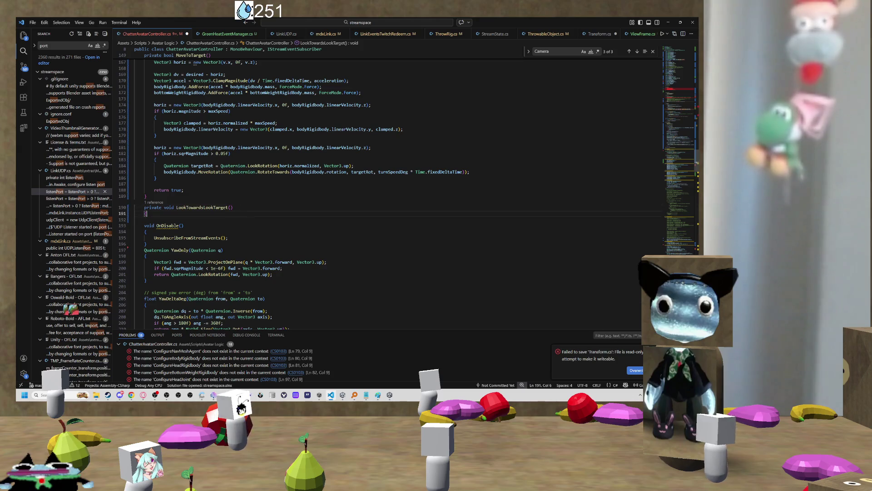
key("Return")
key("Return")
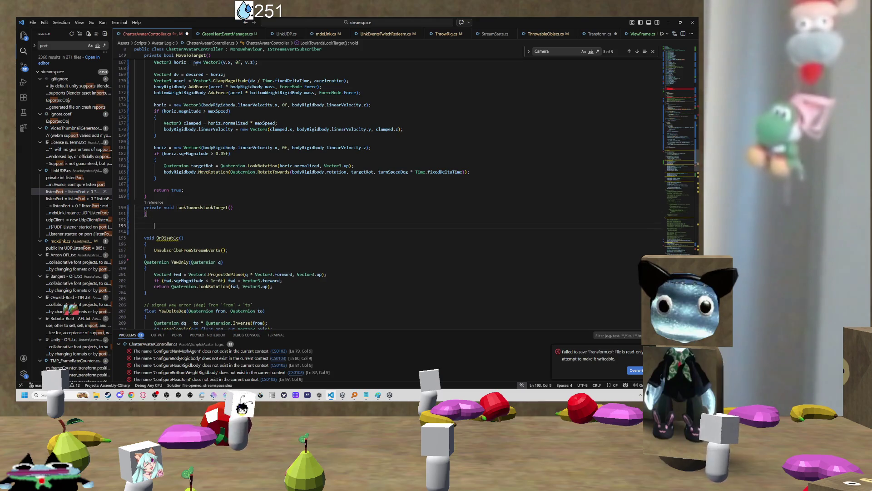
type("}")
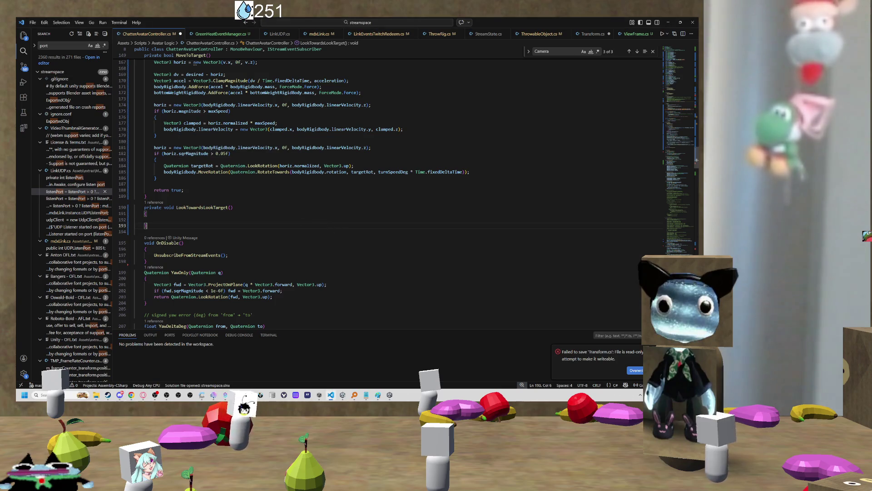
key("Up")
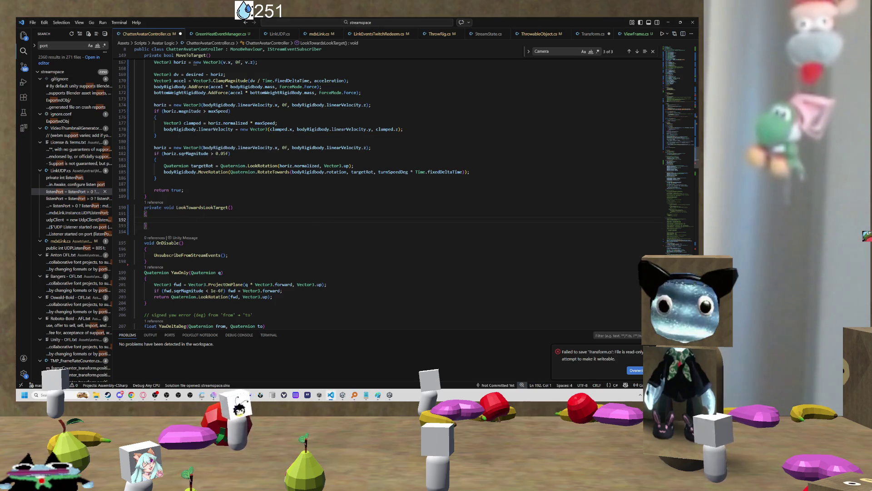
key("Tab")
key("Tab")
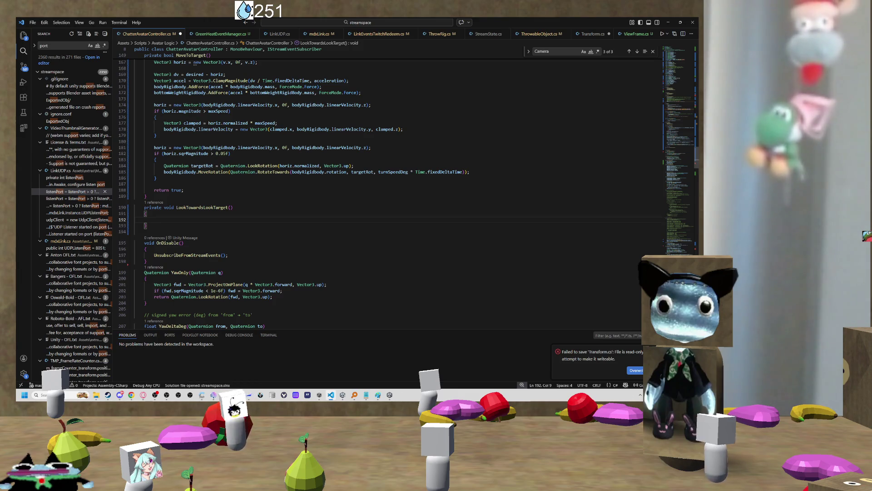
scroll(186, 223, "up", 3)
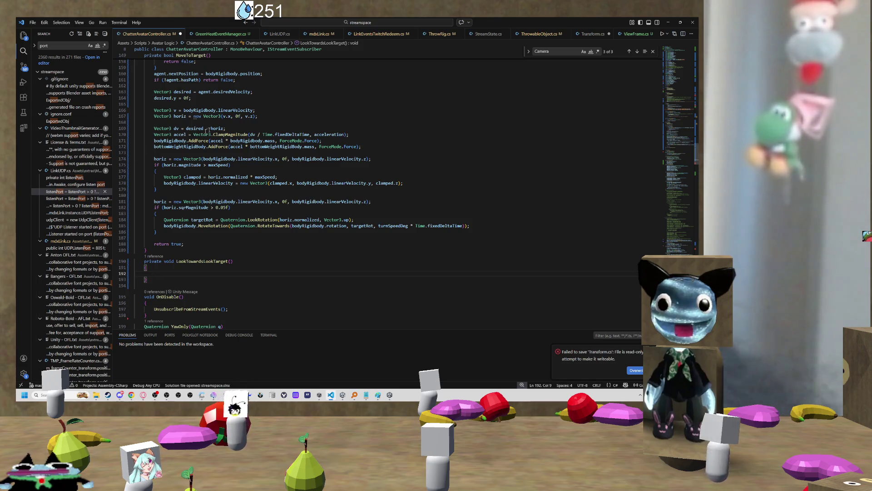
key("alt+Tab")
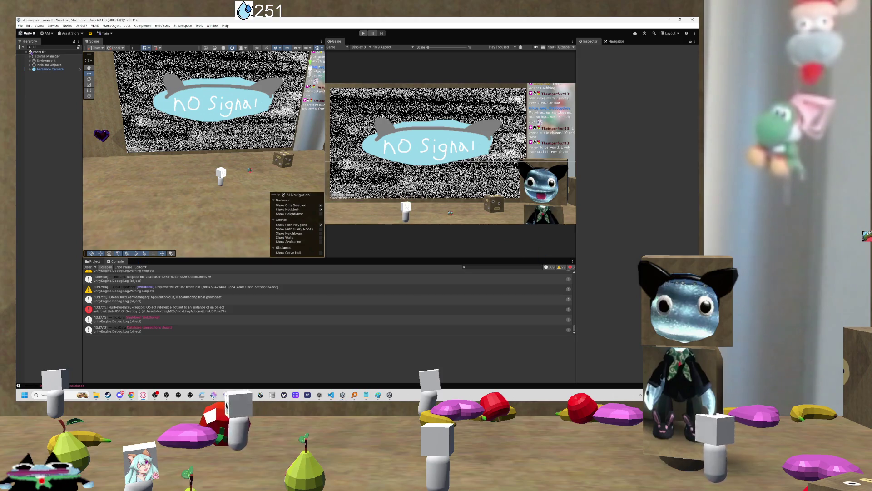
- Select the streamer avatar under Environment and choose Edit Script on its Avatar Controller component
key("ctrl+5")
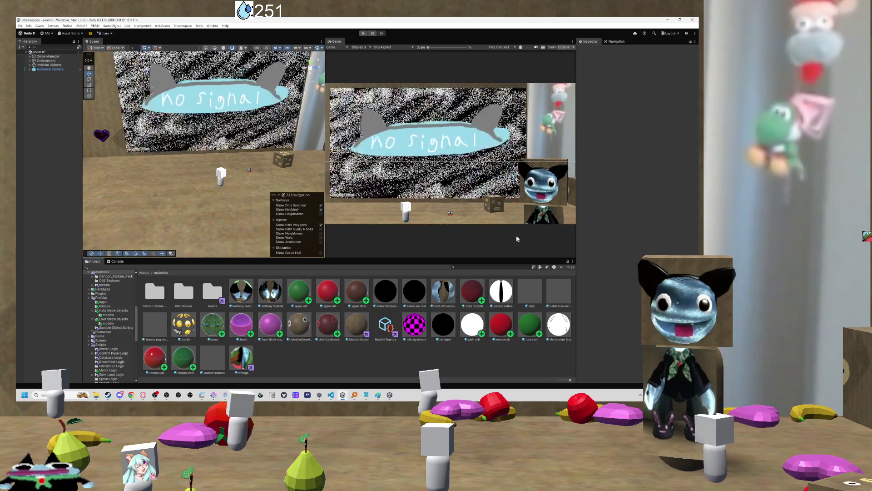
scroll(266, 194, "down", 1)
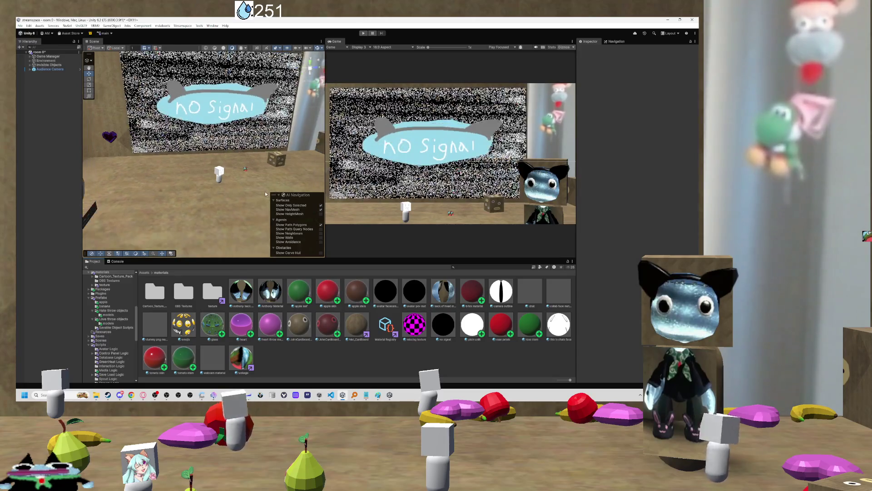
key("f")
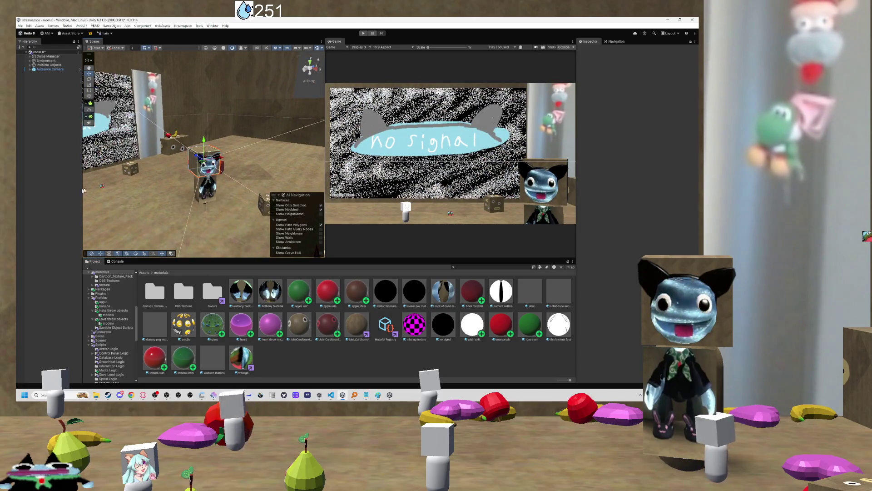
left_click(207, 179)
left_click(46, 74)
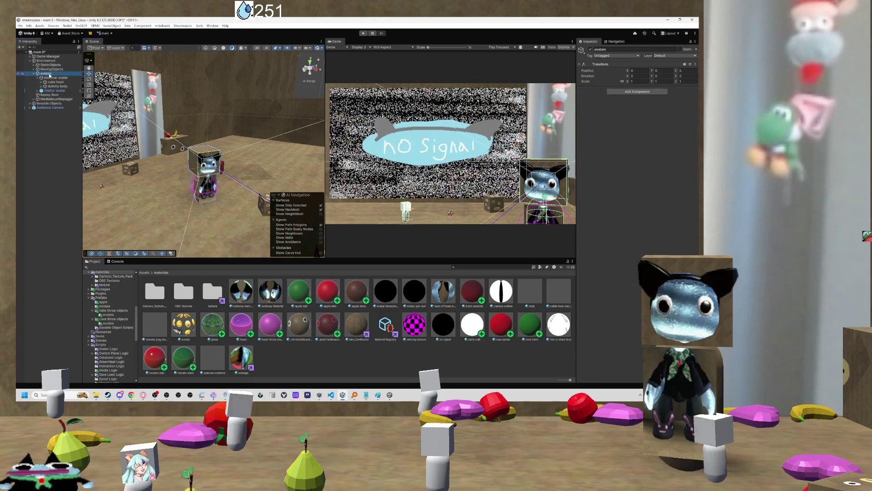
left_click(54, 78)
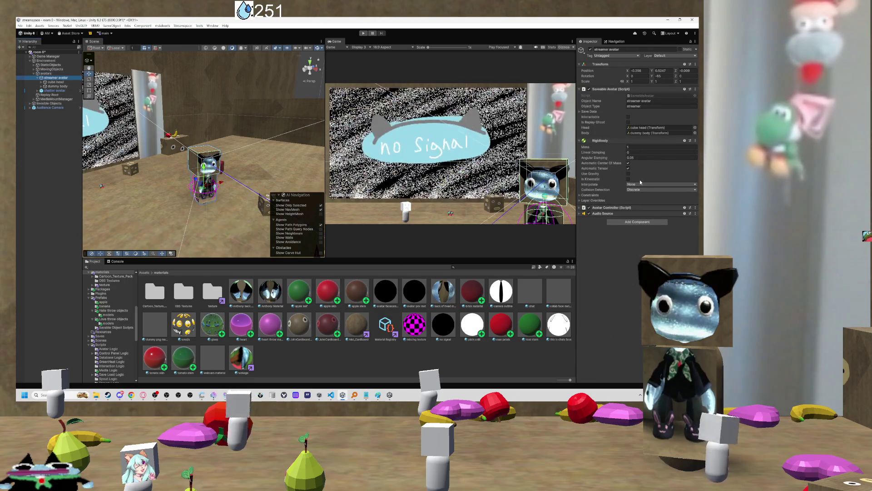
right_click(662, 210)
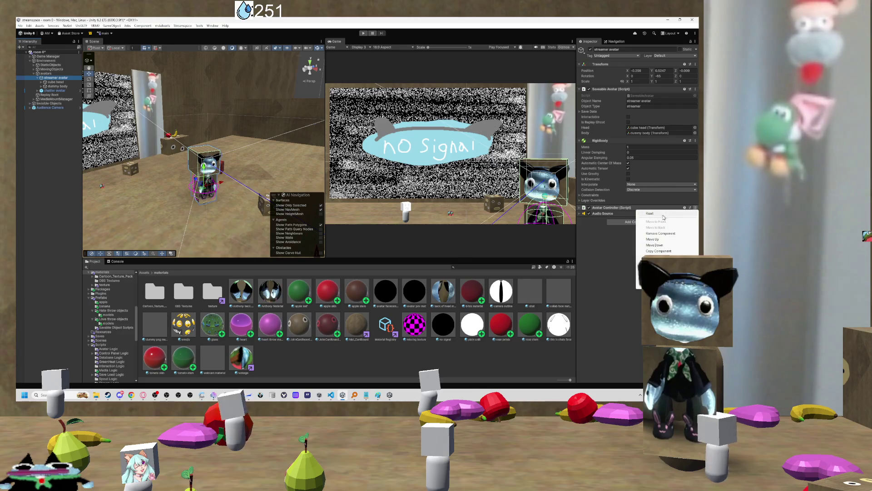
left_click(659, 284)
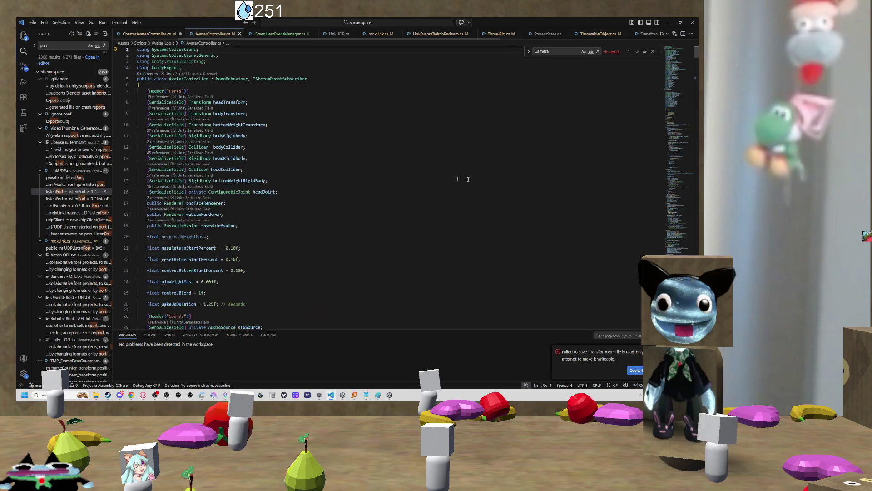
- Scroll down AvatarController.cs to WakeUpRoutine and search the file for 'look'
scroll(497, 143, "down", 10)
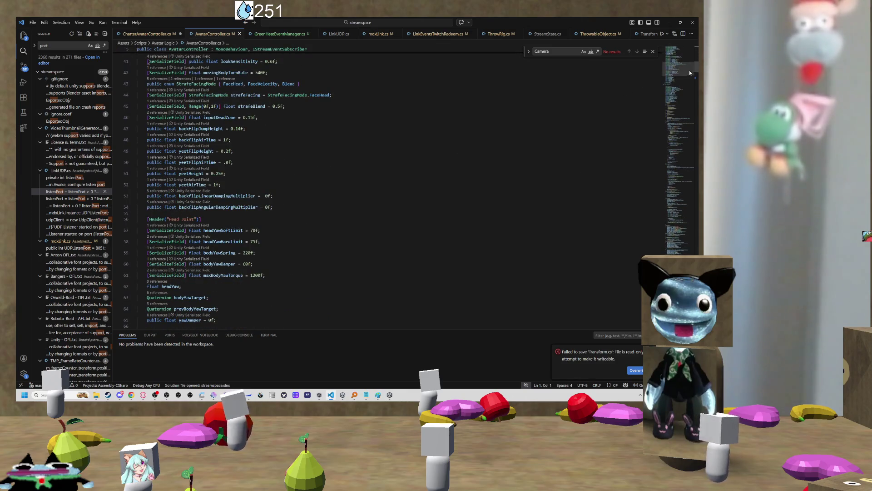
left_click(689, 247)
scroll(689, 248, "down", 20)
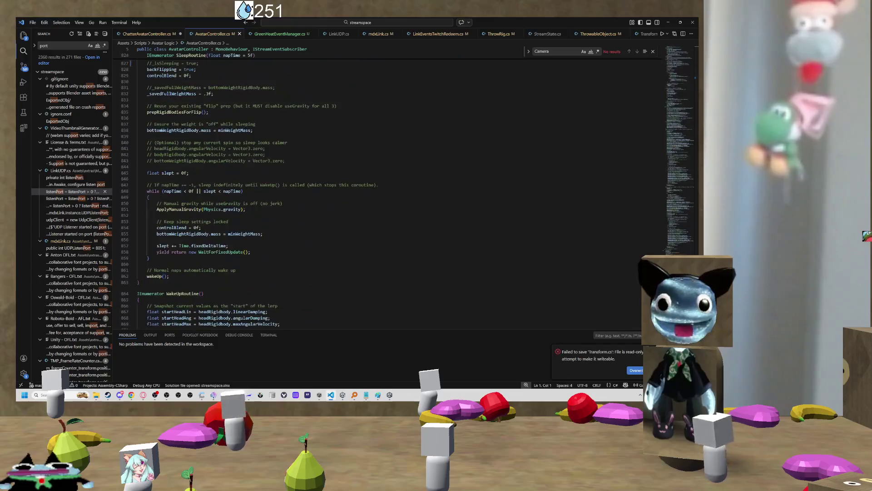
left_click(269, 195)
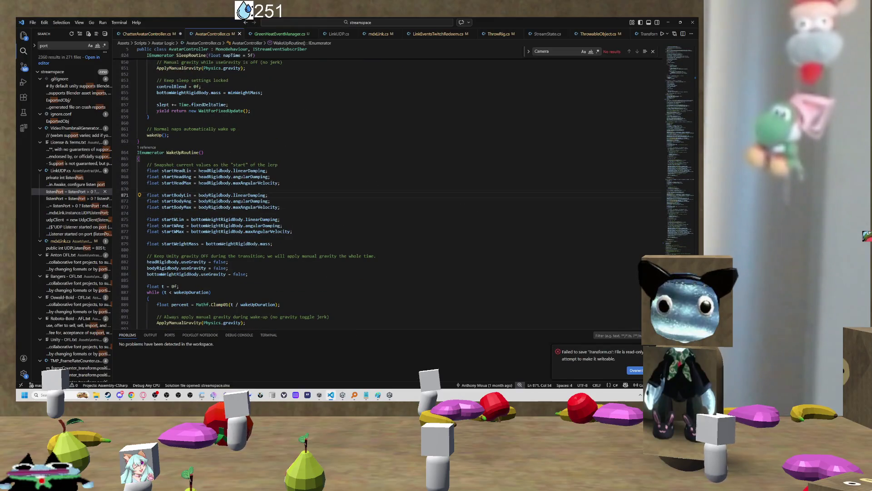
key("ctrl+f")
type("look")
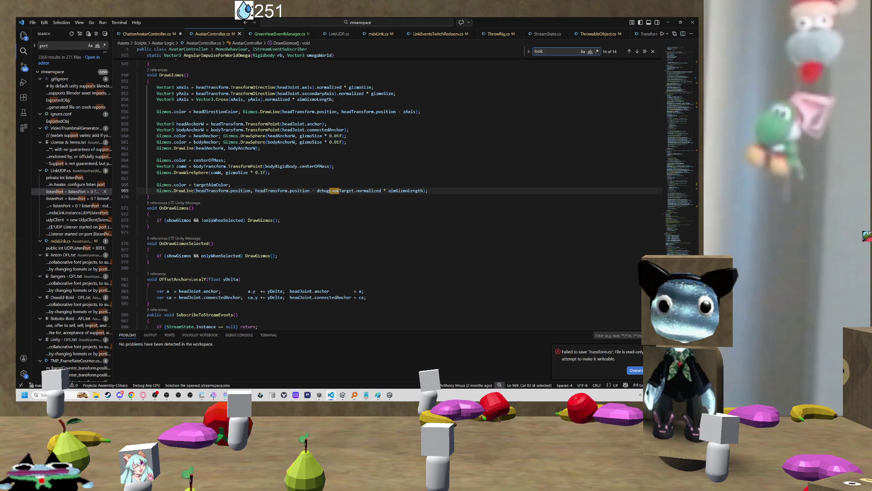
- Step through every 'look' match, from lookSensitivity through DrawGizmos back to debugLookTarget
key("Return")
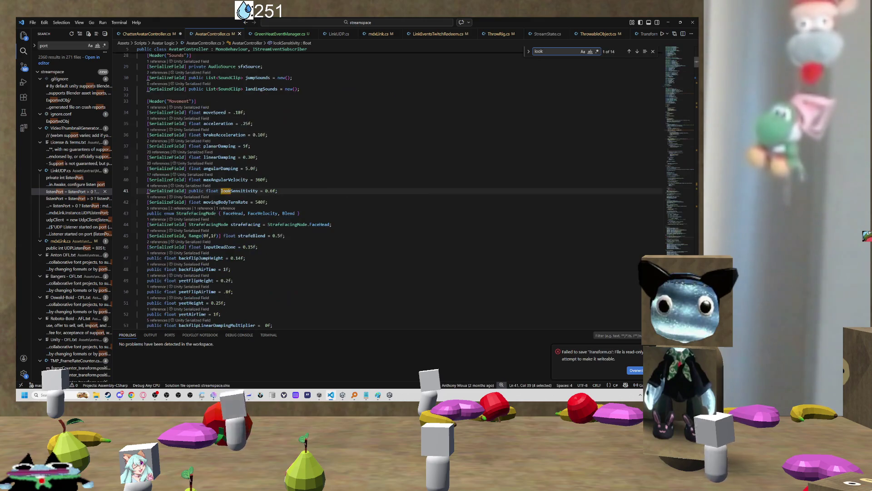
key("Return")
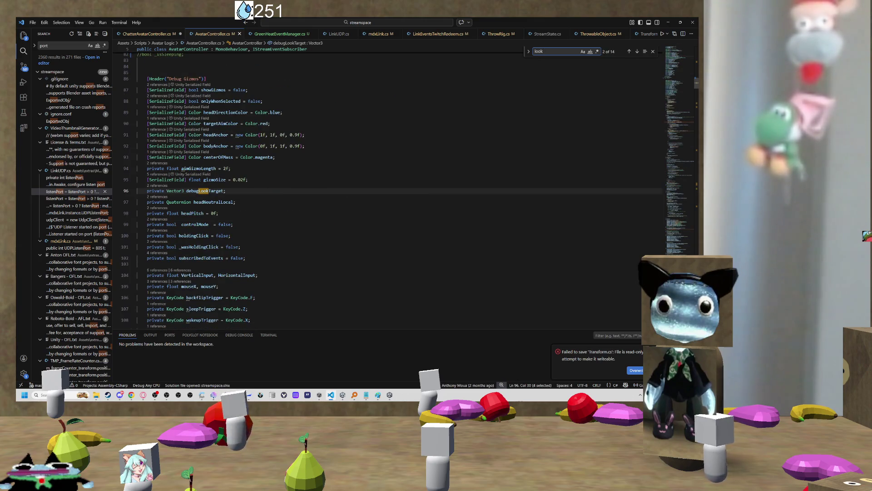
key("Return")
key("Return")
key("Return")
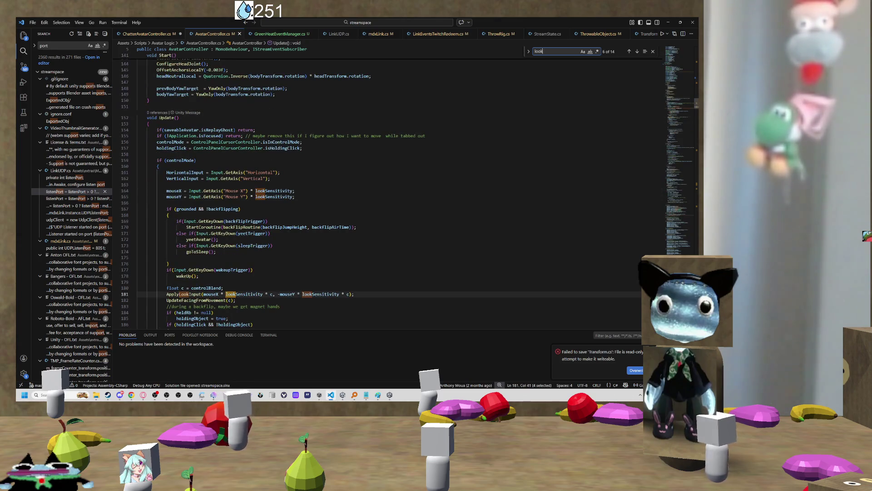
key("Return")
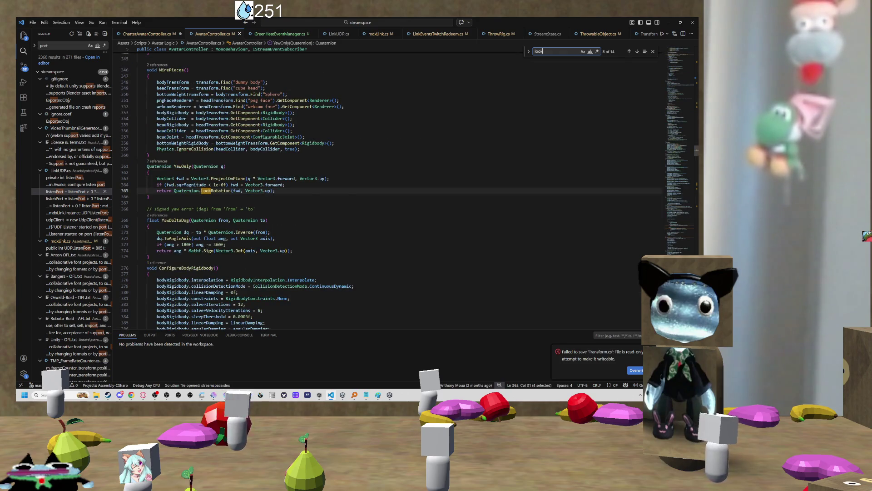
key("Return")
key("Return")
key("Return")
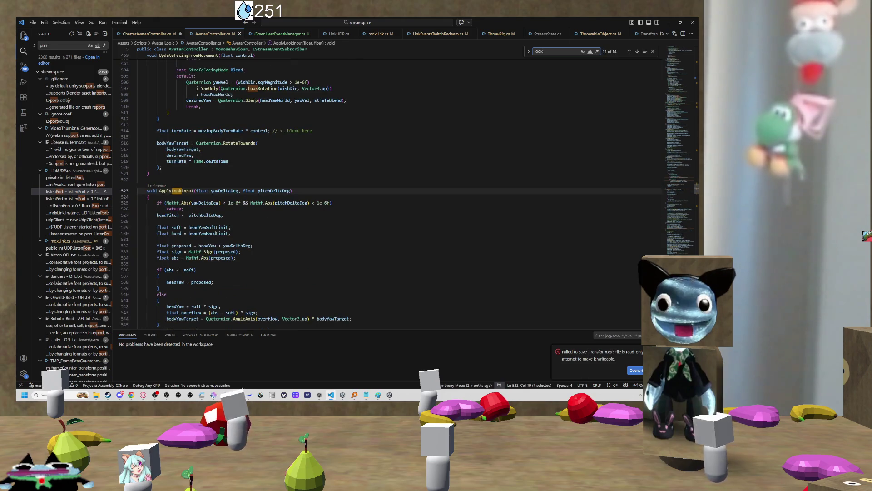
key("Return")
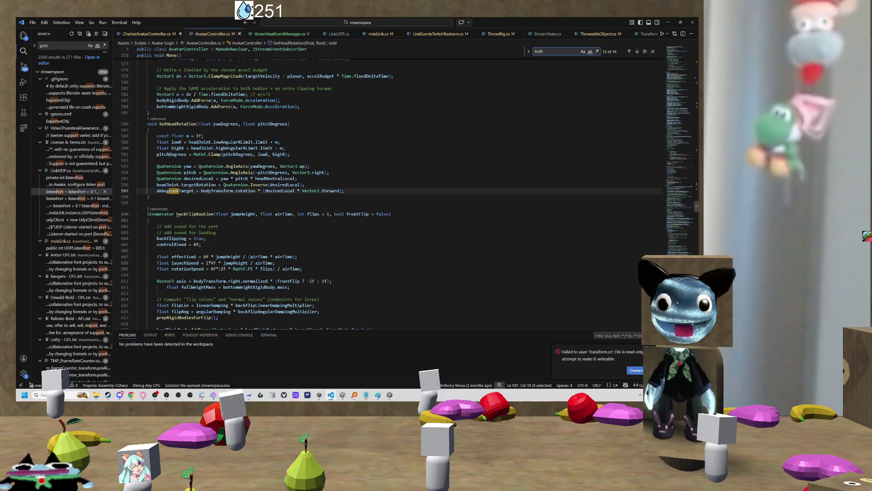
key("Return")
key("Return")
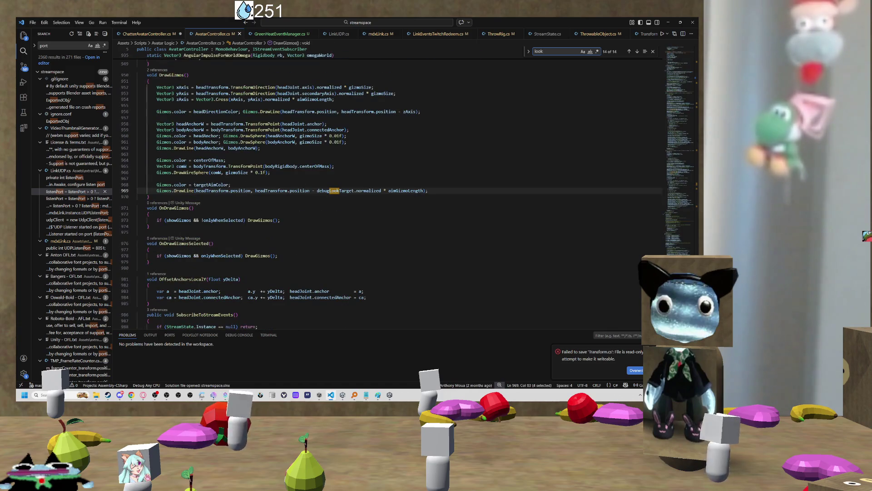
key("Return")
key("Return")
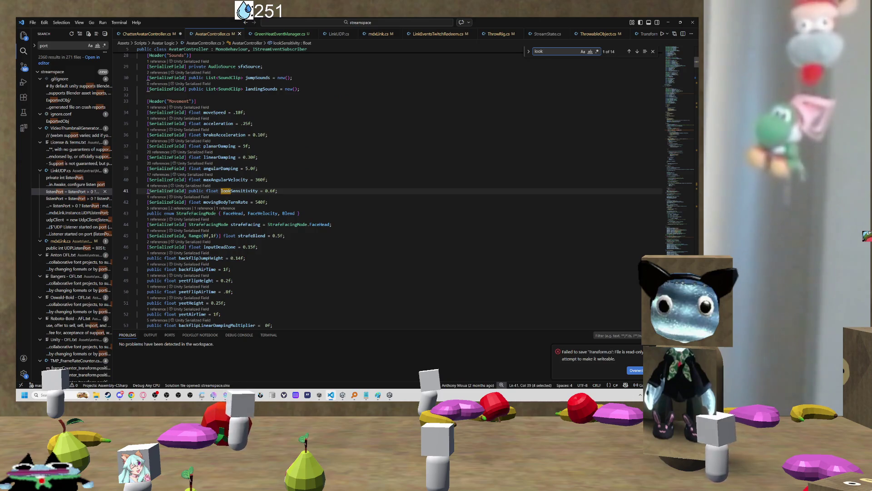
- Select debugLookTarget and start a search for it
double_click(204, 191)
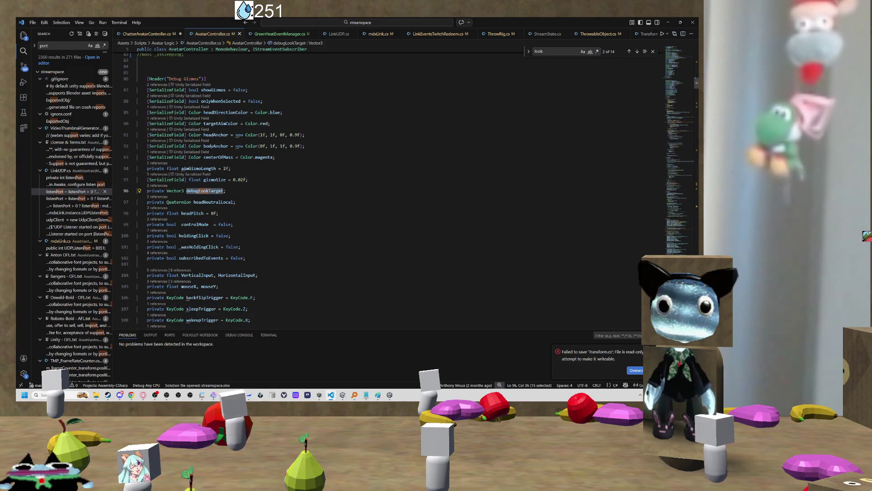
scroll(268, 179, "down", 1)
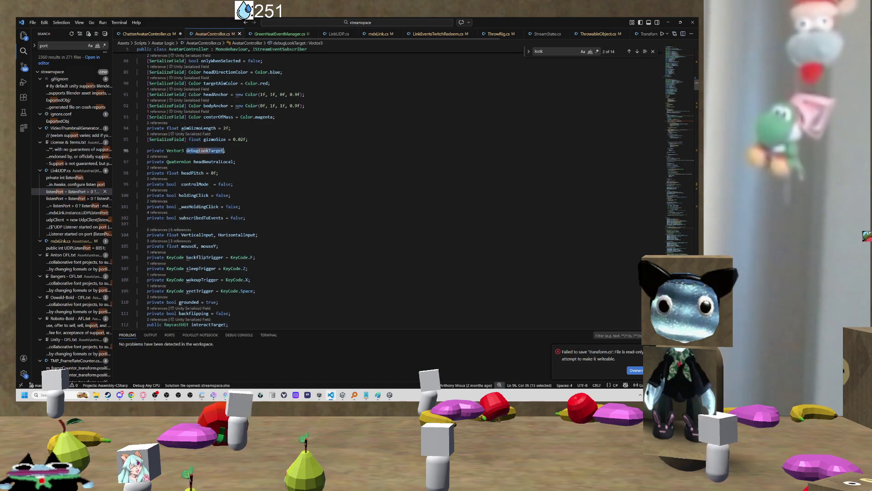
key("ctrl+f")
- Follow debugLookTarget into SetHeadRotation, then locate its call with headYaw on line 312
key("Return")
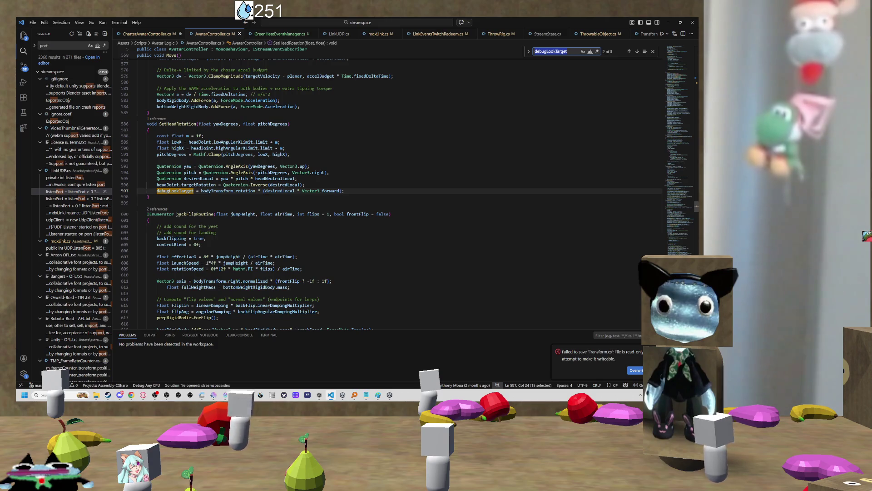
scroll(390, 191, "up", 3)
scroll(391, 191, "up", 1)
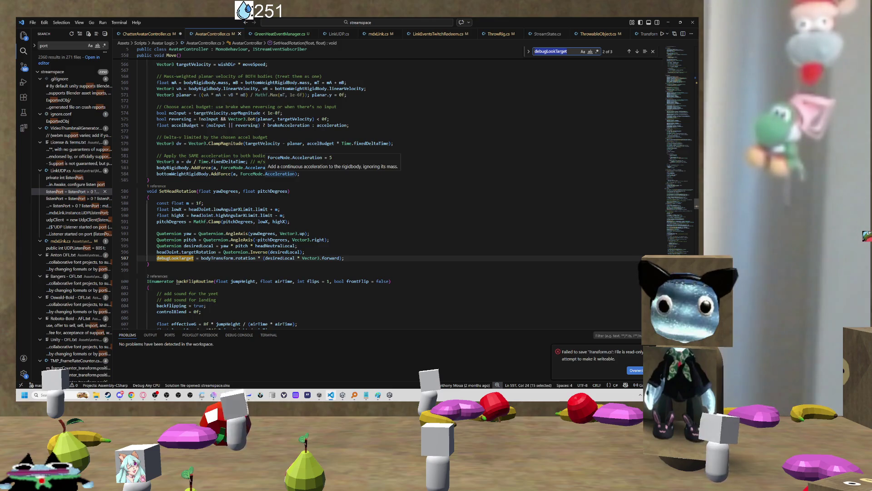
left_click(181, 191)
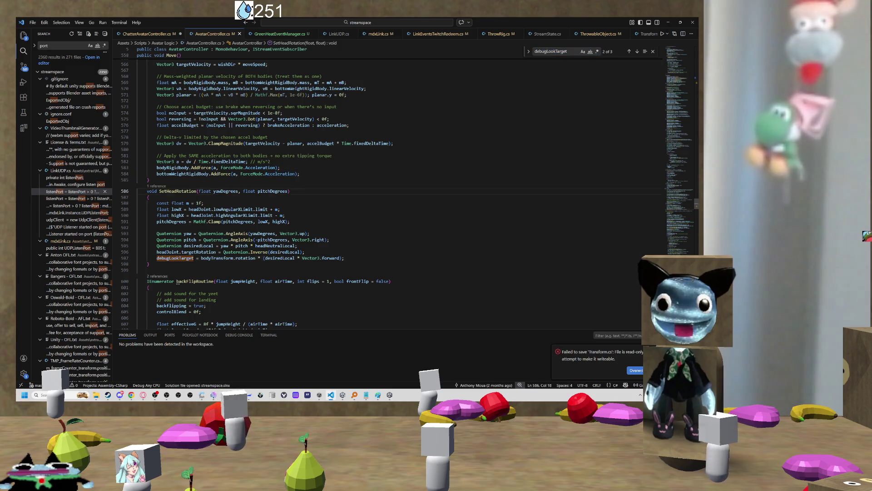
right_click(181, 191)
left_click(205, 201)
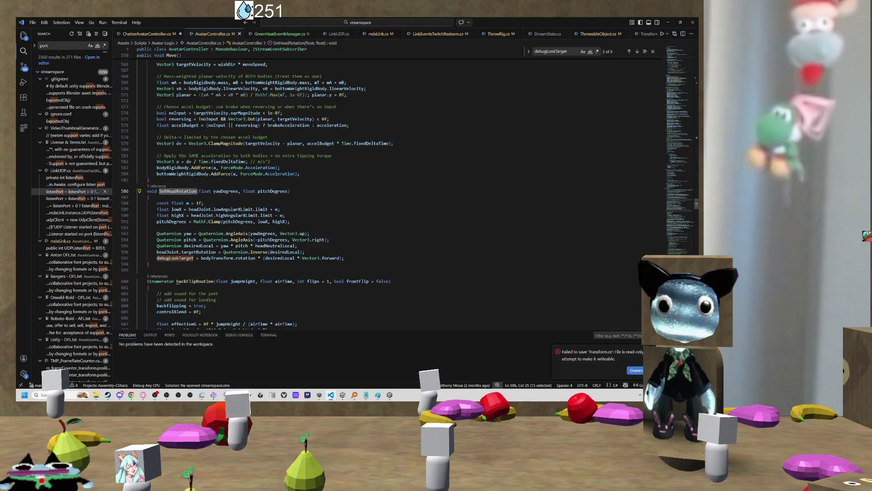
key("ctrl+f")
key("Return")
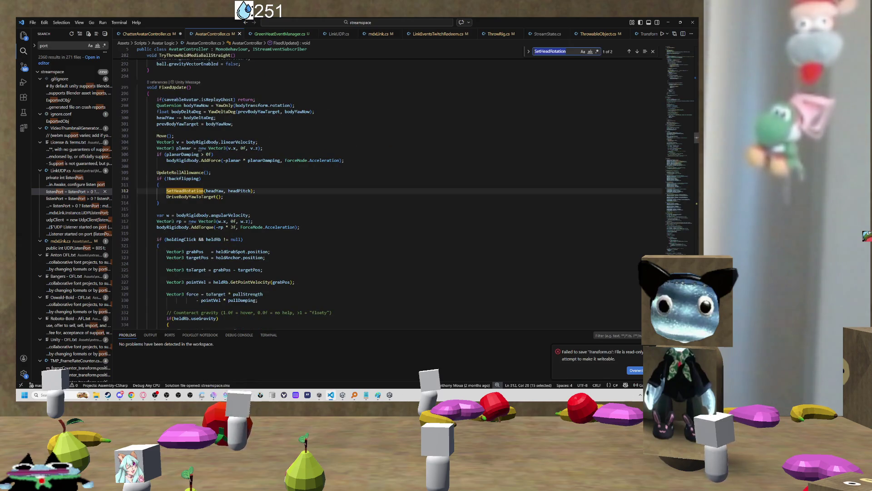
left_click(216, 191)
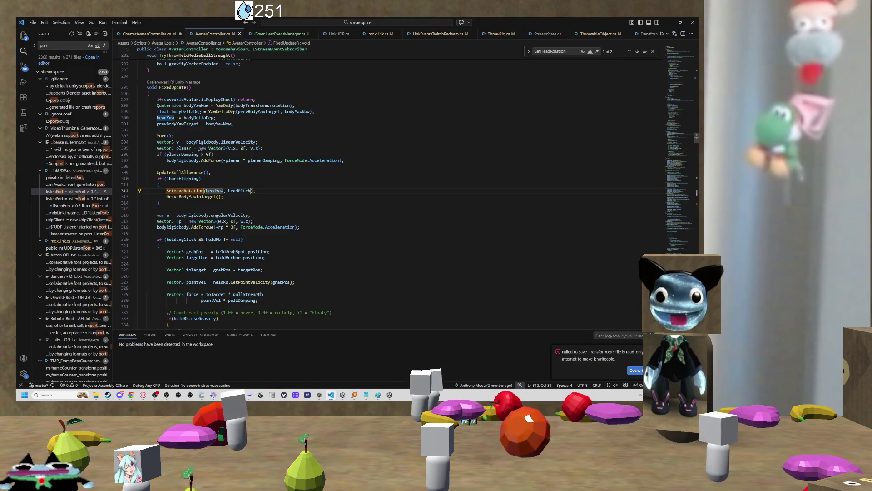
mouse_move(216, 190)
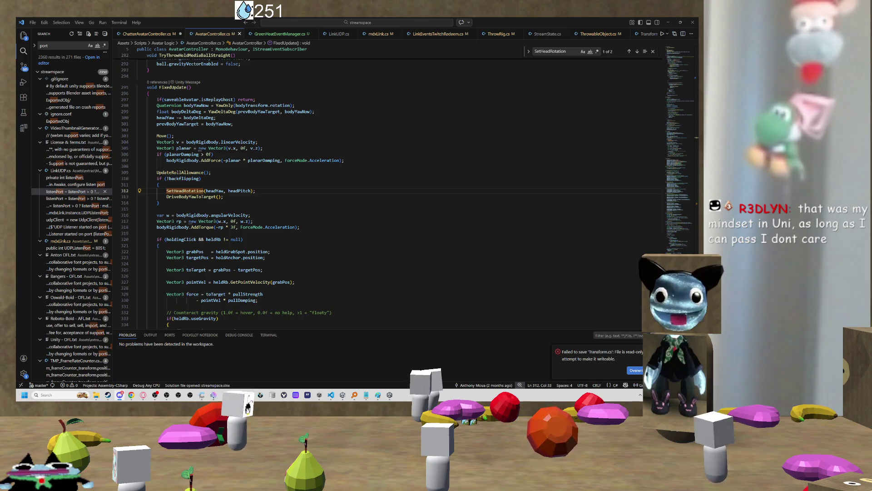
- In Discord, enlarge and close the Bubblegum Galaxy OUT NOW image, then scroll the announcement
key("alt+Tab")
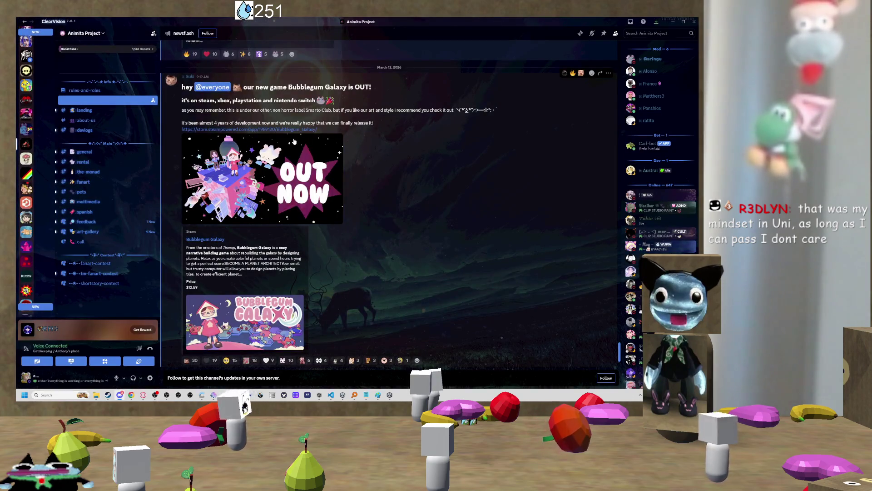
scroll(318, 191, "down", 1)
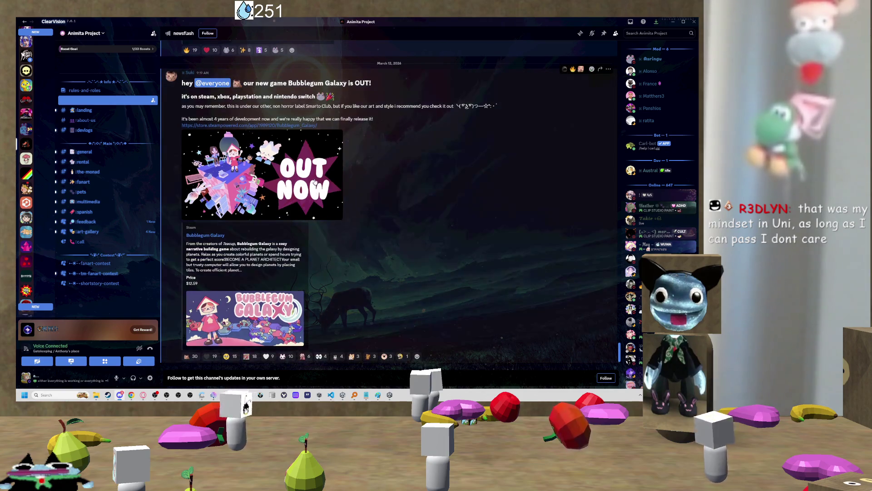
left_click(273, 173)
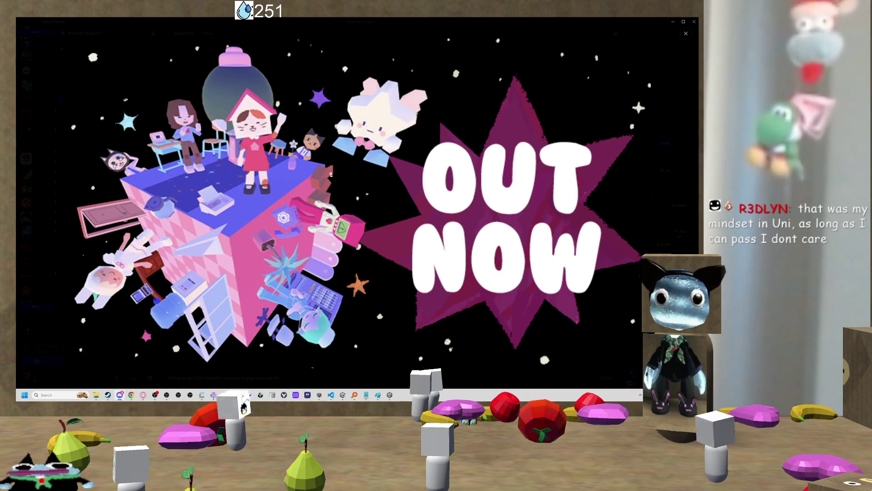
key("Escape")
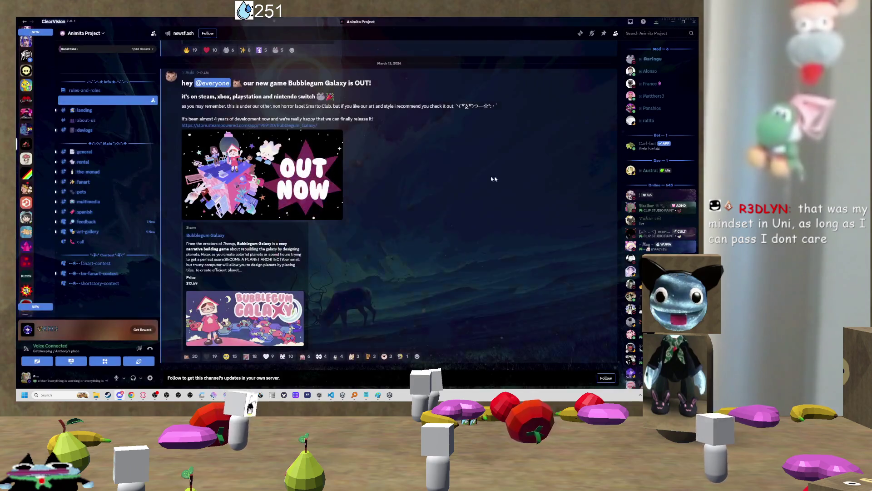
scroll(435, 183, "up", 5)
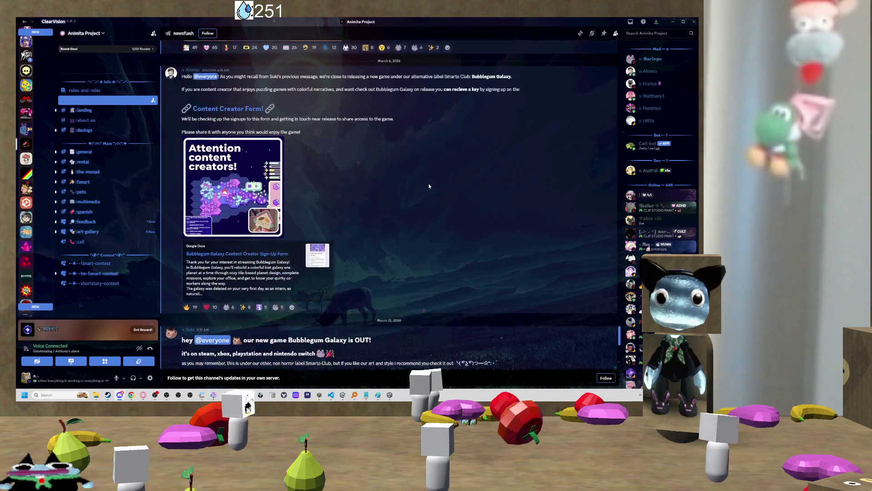
scroll(426, 186, "down", 3)
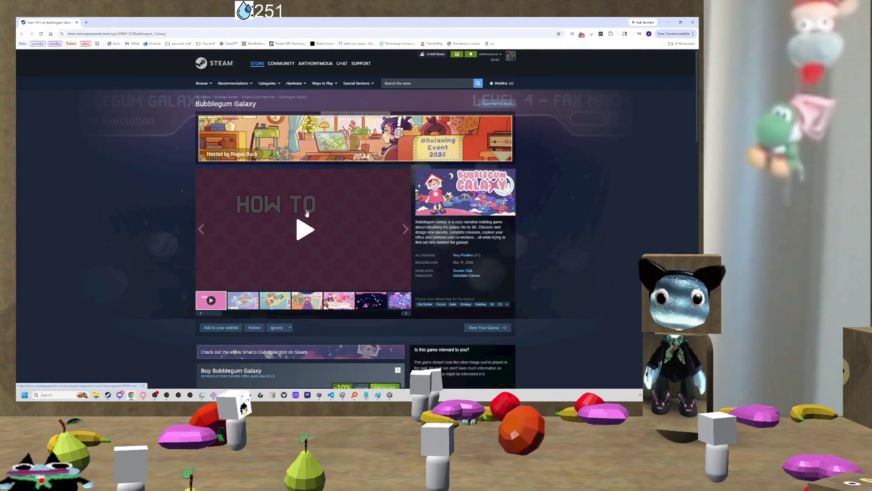
- Play the Bubblegum Galaxy trailer, scroll past the Buy and DLC sections, then watch full screen
left_click(249, 279)
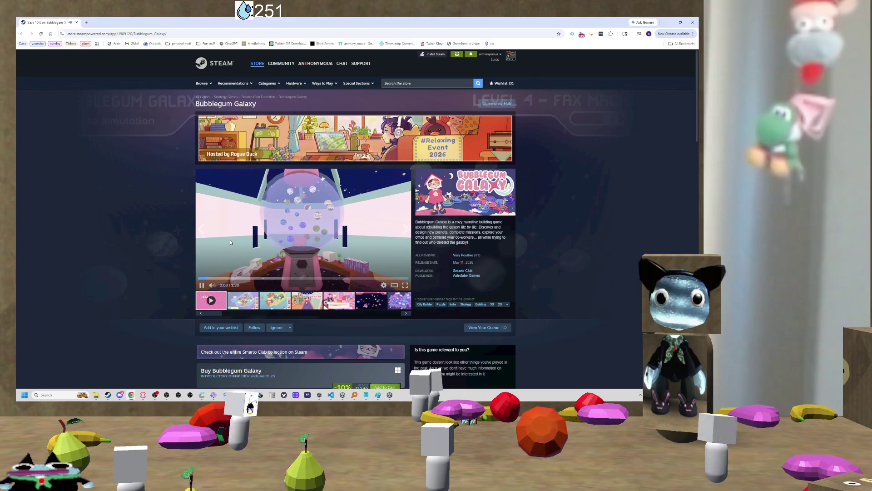
scroll(230, 239, "down", 1)
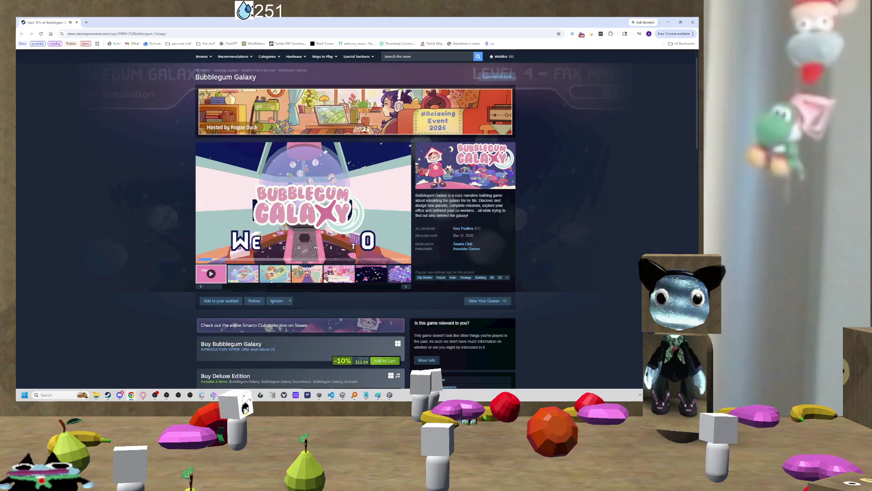
scroll(420, 212, "down", 2)
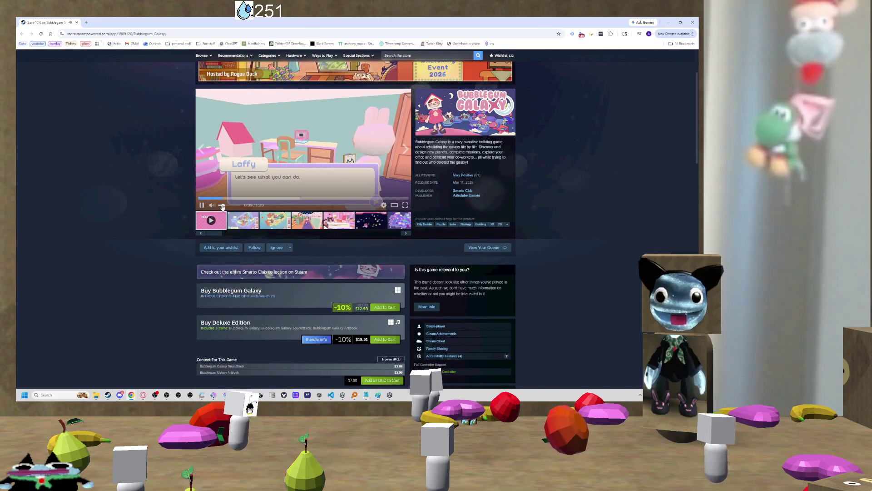
left_click(405, 205)
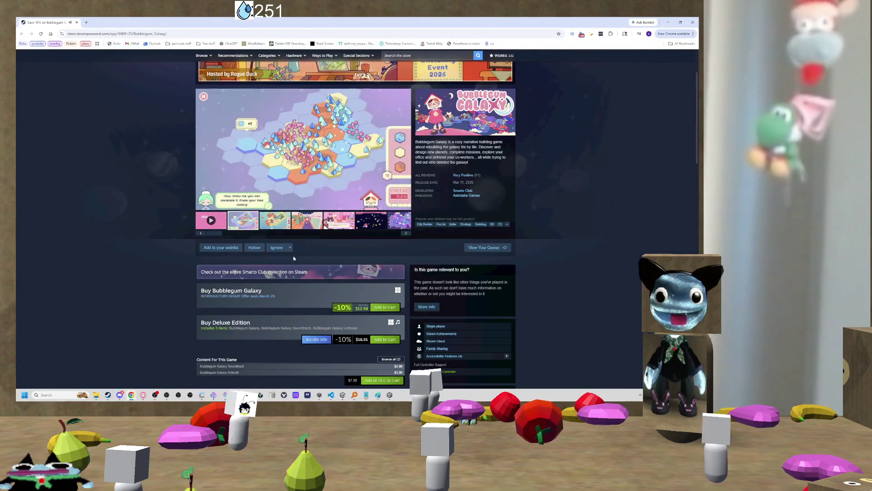
- Browse the Smarto Club developer page for Bubblegum Galaxy
left_click(464, 193)
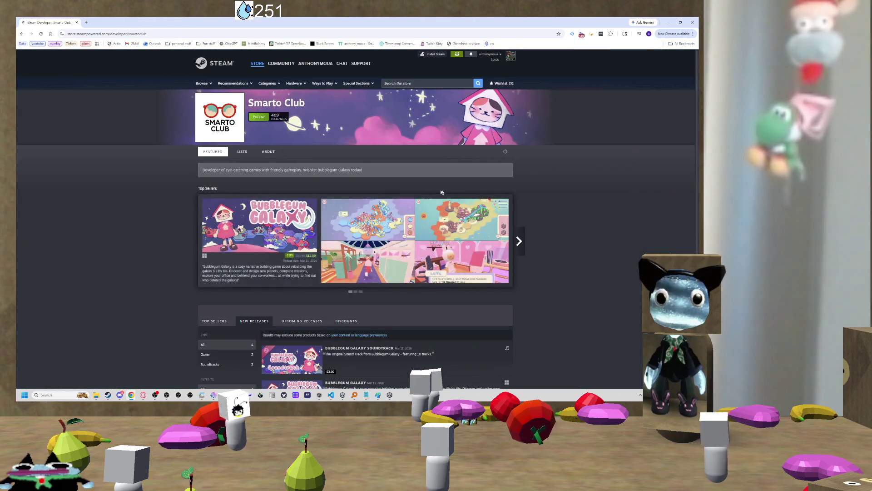
scroll(345, 203, "down", 6)
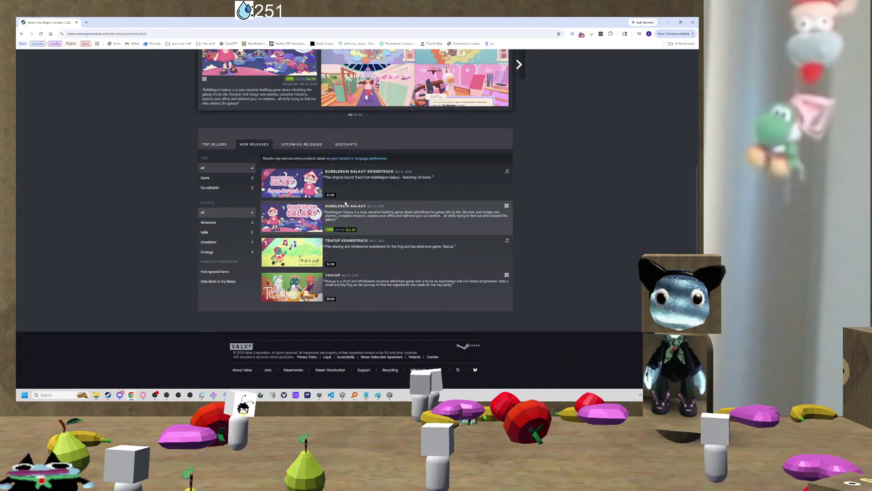
scroll(343, 205, "up", 2)
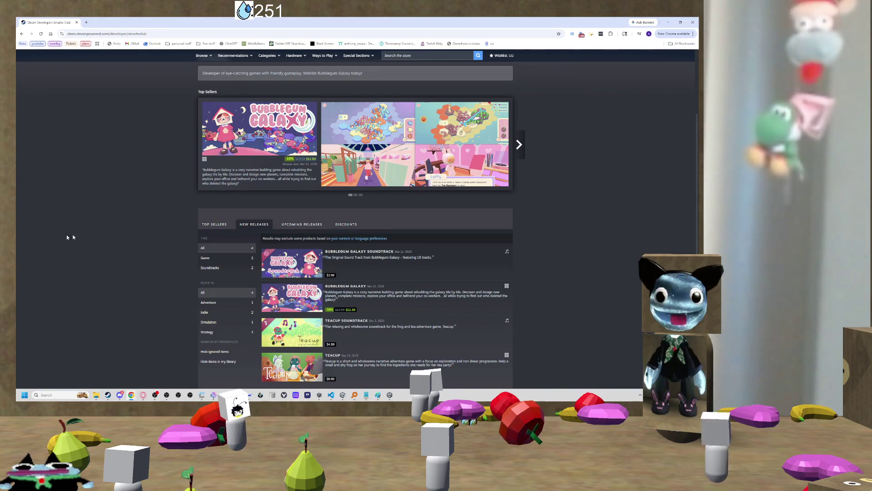
scroll(290, 277, "down", 2)
scroll(294, 263, "up", 1)
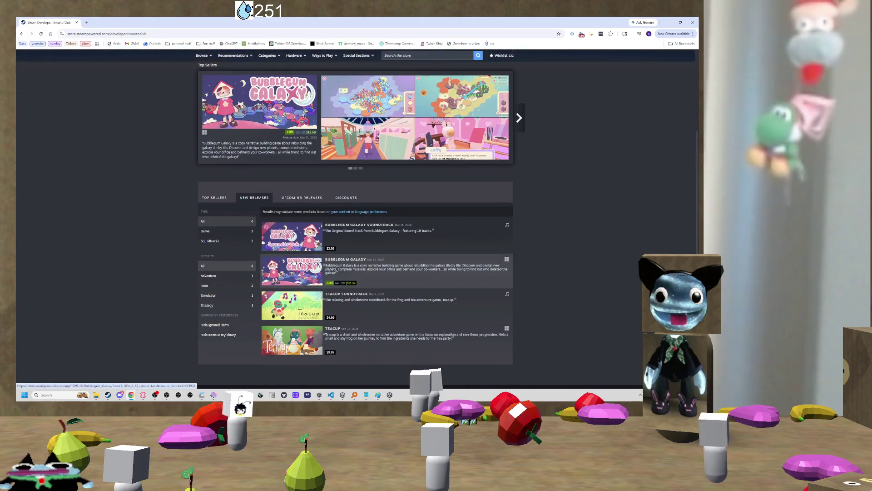
scroll(137, 159, "up", 3)
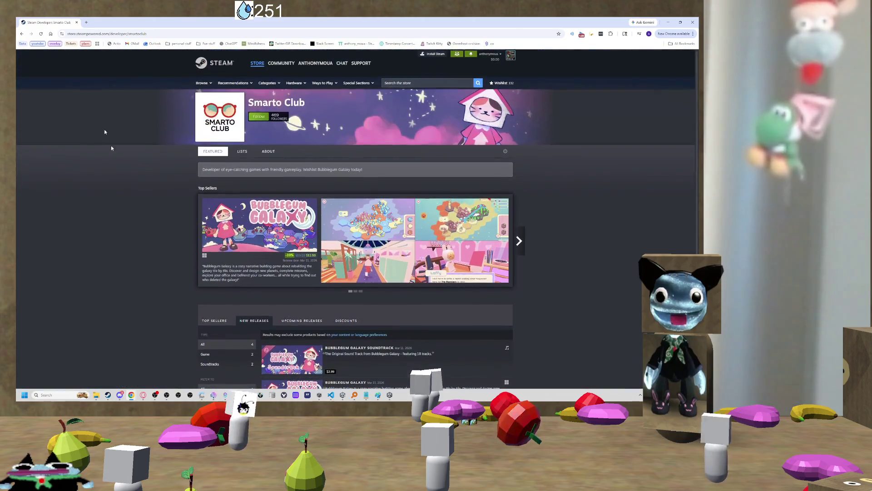
- Return to Bubblegum Galaxy, view the Astrolabe Games publisher page, and search the store for 'renta'
left_click(21, 34)
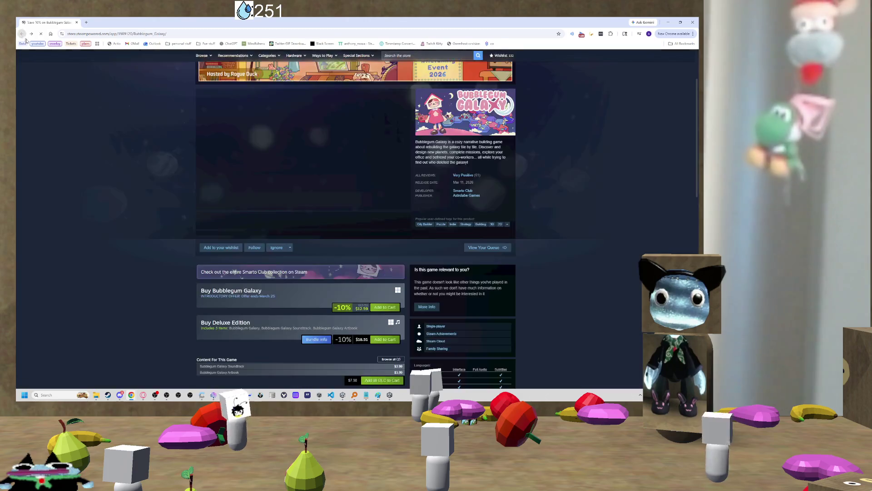
left_click(465, 197)
scroll(414, 227, "down", 10)
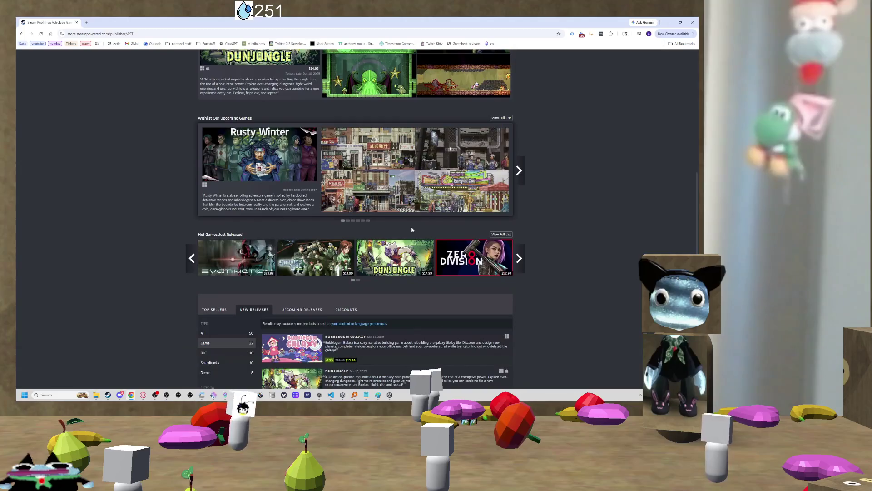
scroll(155, 200, "up", 10)
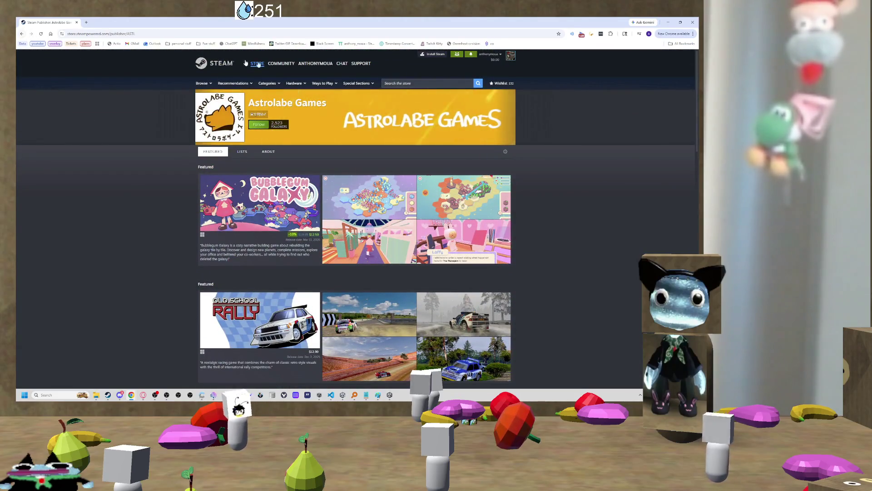
left_click(392, 83)
type("renta")
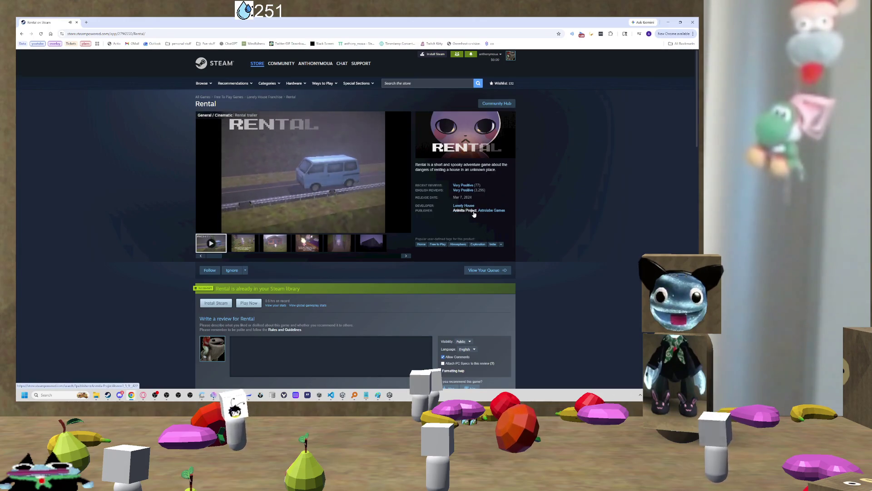
- Open and scroll the Rental store page, then switch back to Discord
left_click(491, 210)
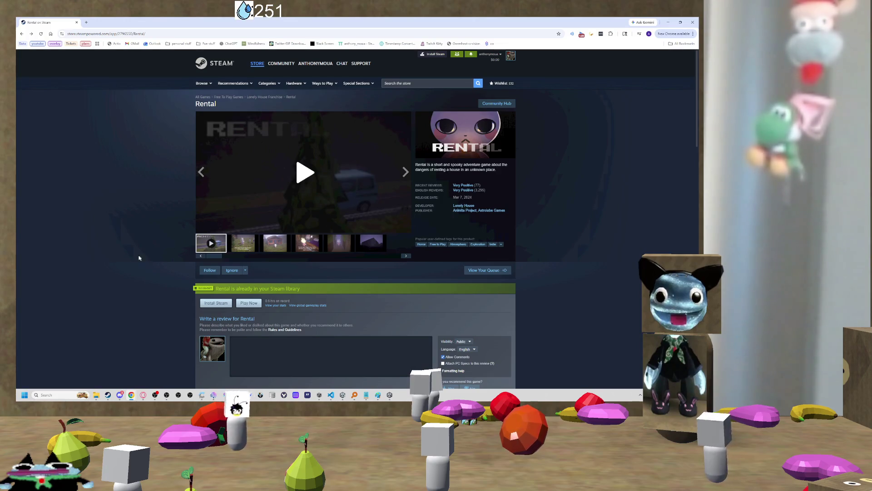
scroll(139, 258, "down", 2)
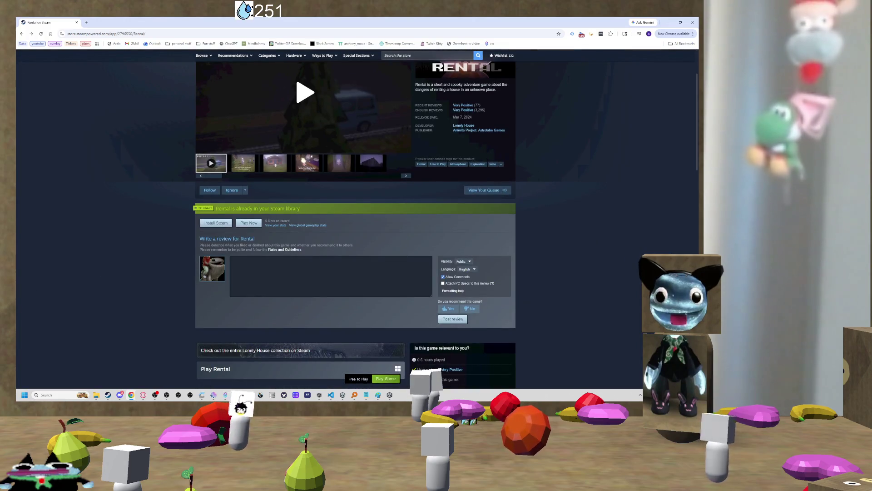
key("alt+Tab")
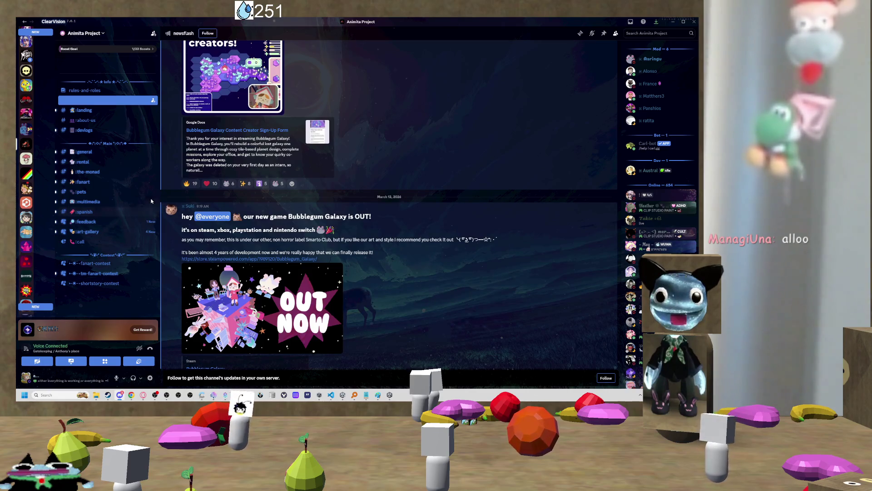
- Read the Bubblegum Galaxy and content-creator announcements in Discord's newsflash channel, then minimize Discord
scroll(272, 218, "down", 3)
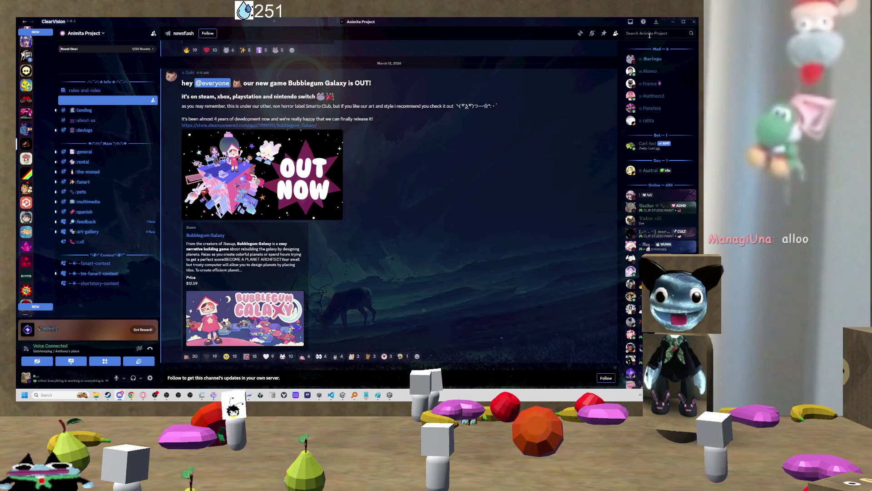
scroll(309, 240, "up", 2)
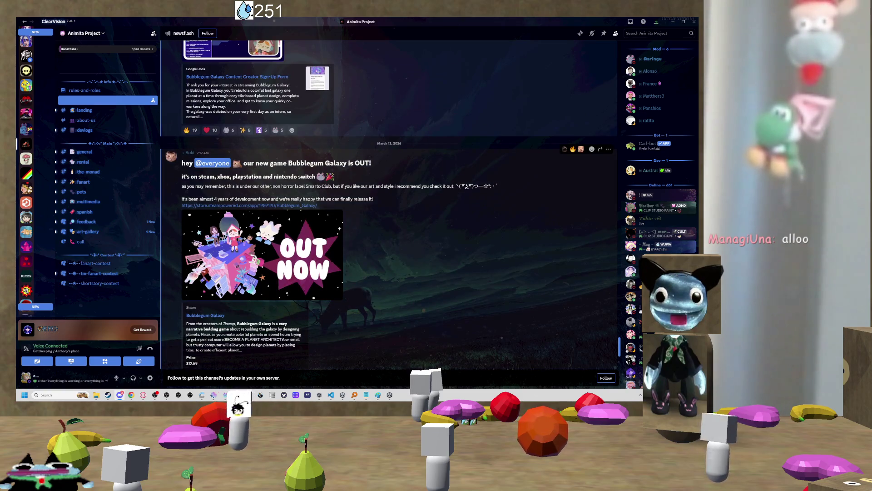
scroll(391, 205, "up", 5)
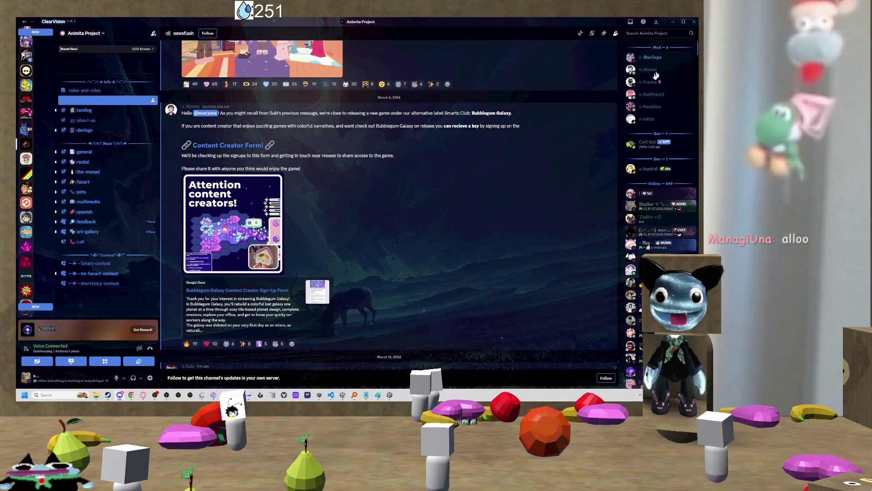
scroll(656, 75, "down", 1)
scroll(473, 230, "down", 2)
scroll(381, 162, "down", 5)
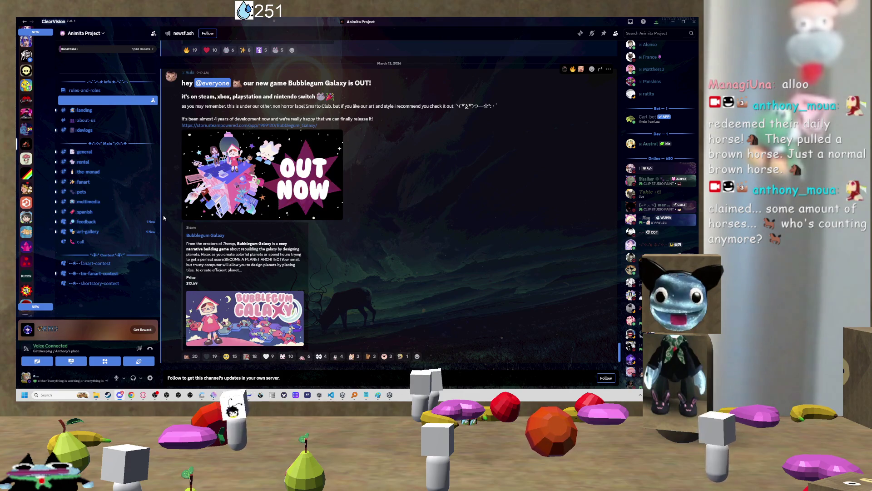
left_click(670, 21)
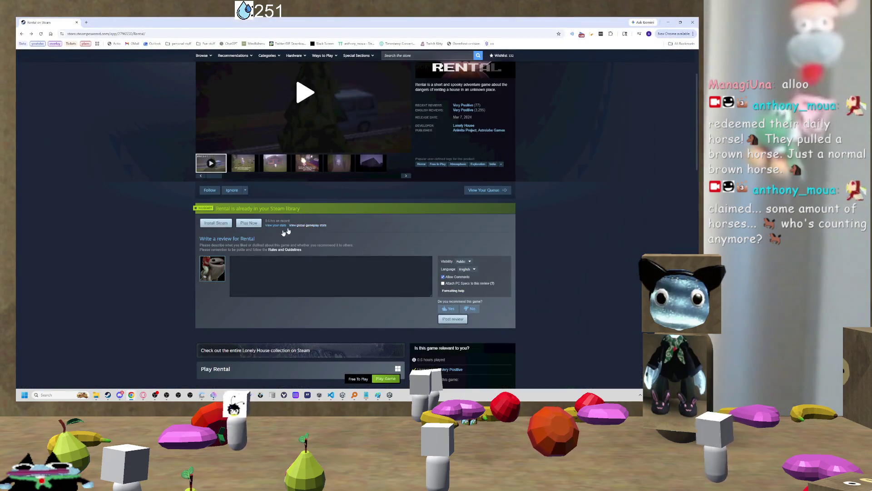
- Scroll the Rental store page back to the top and close the Chrome window
scroll(211, 146, "up", 2)
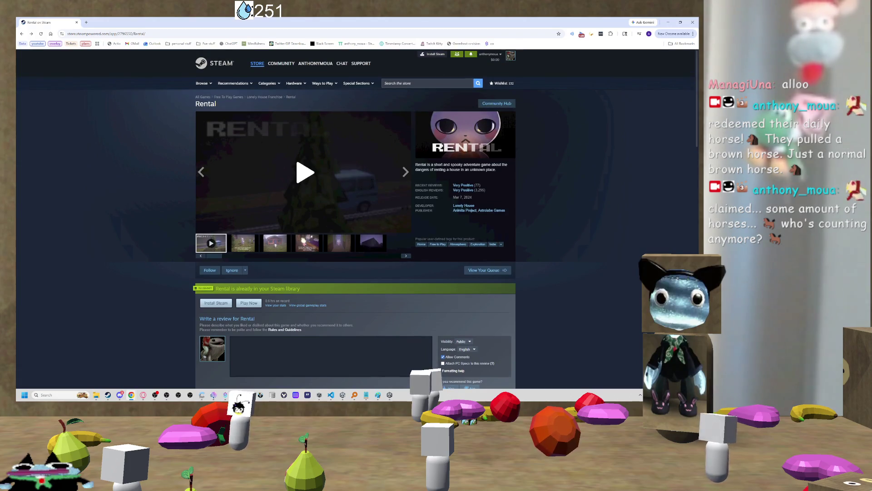
left_click(692, 24)
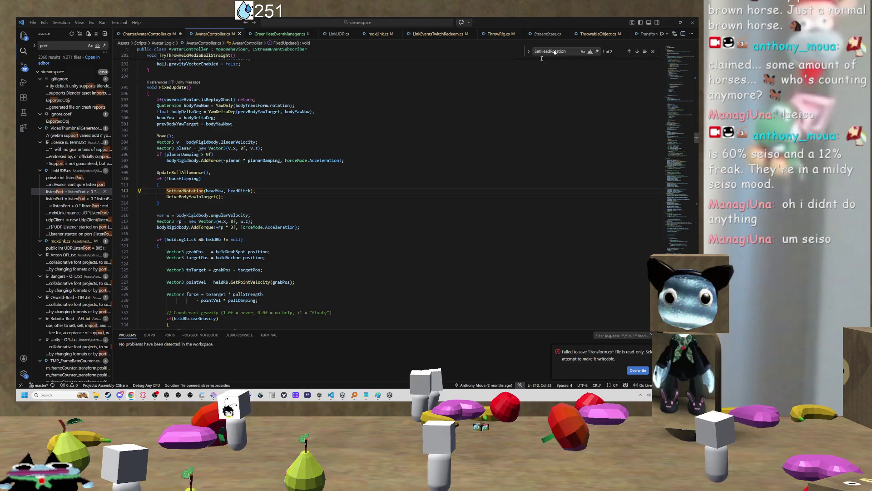
- Minimize Visual Studio Code so the Unity editor's streamspace scene is visible again
left_click(667, 20)
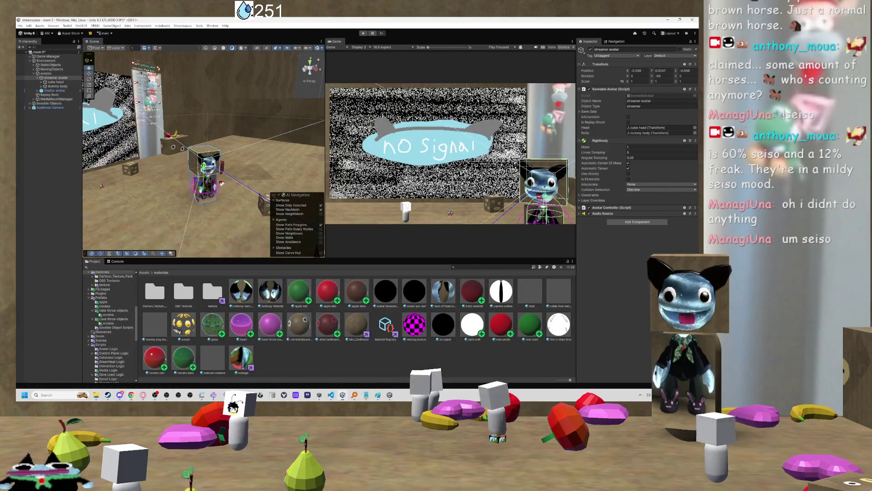
- Fly the Scene view camera toward the no-signal wall and circle around the cube-head avatar
mouse_move(188, 187)
left_mouse_down()
mouse_move(148, 186)
mouse_move(230, 187)
left_mouse_up()
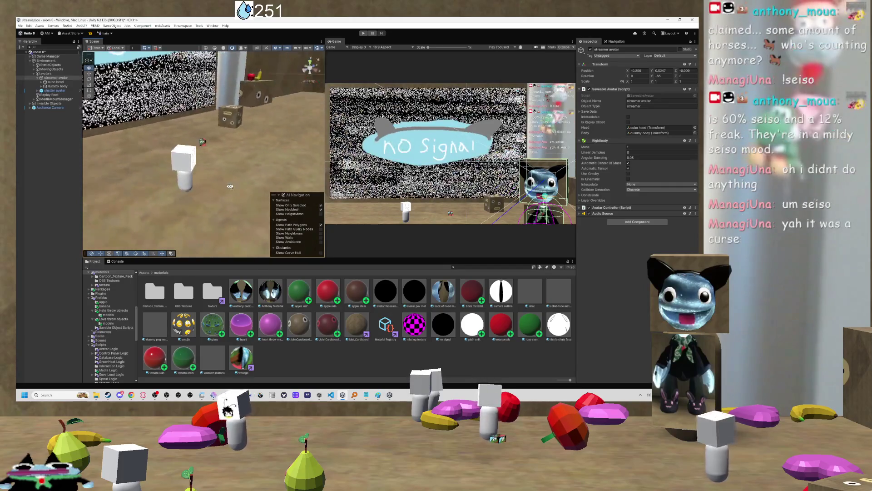
mouse_move(177, 179)
left_mouse_down()
mouse_move(135, 176)
mouse_move(230, 173)
mouse_move(267, 158)
left_mouse_up()
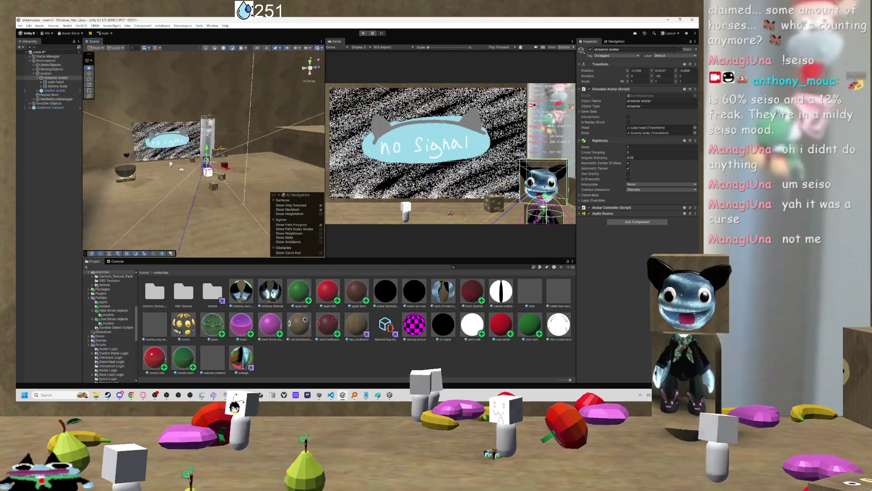
mouse_move(202, 177)
left_mouse_down()
mouse_move(207, 169)
mouse_move(199, 179)
mouse_move(150, 175)
mouse_move(145, 187)
left_mouse_up()
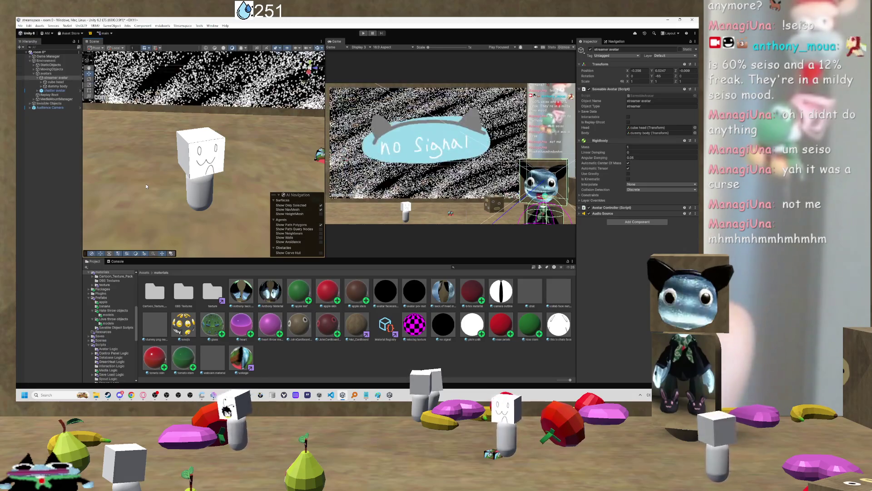
- Pull the scene camera back from the avatar, then frame the white cube avatar with F
left_click_drag(157, 179, 267, 161)
scroll(267, 161, "up", 5)
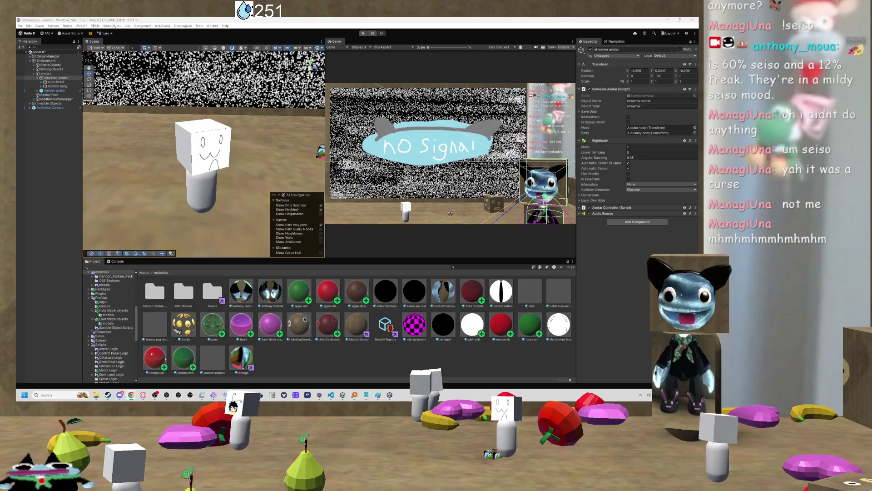
scroll(236, 156, "down", 5)
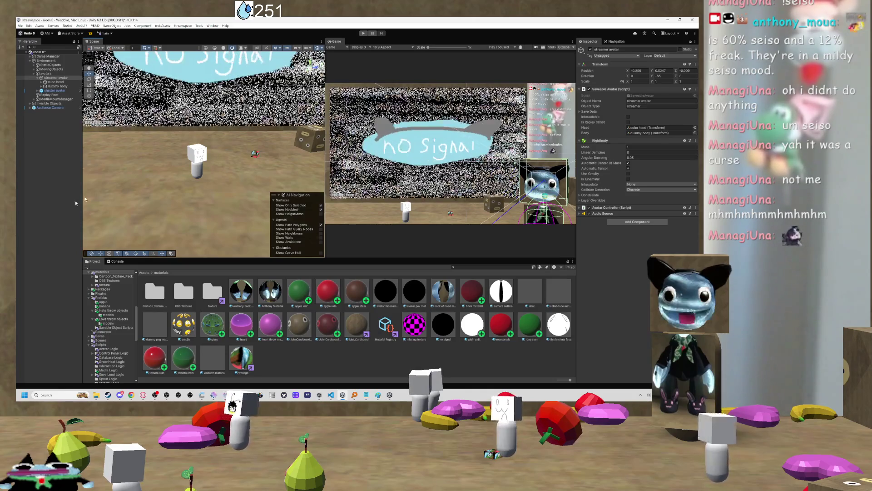
left_click_drag(197, 148, 205, 148)
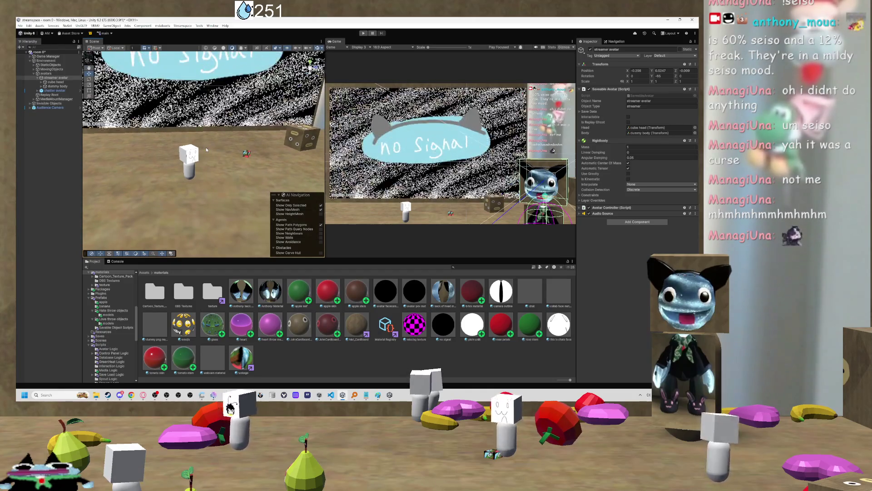
key("f")
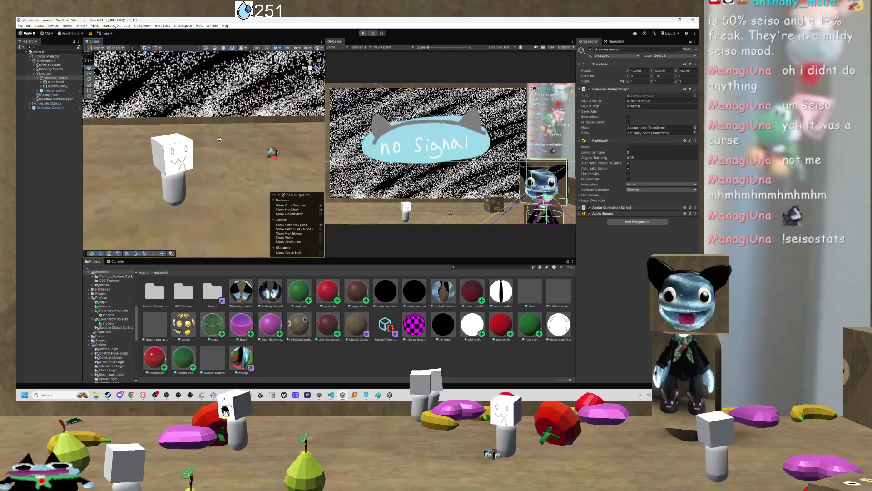
left_click_drag(204, 146, 204, 143)
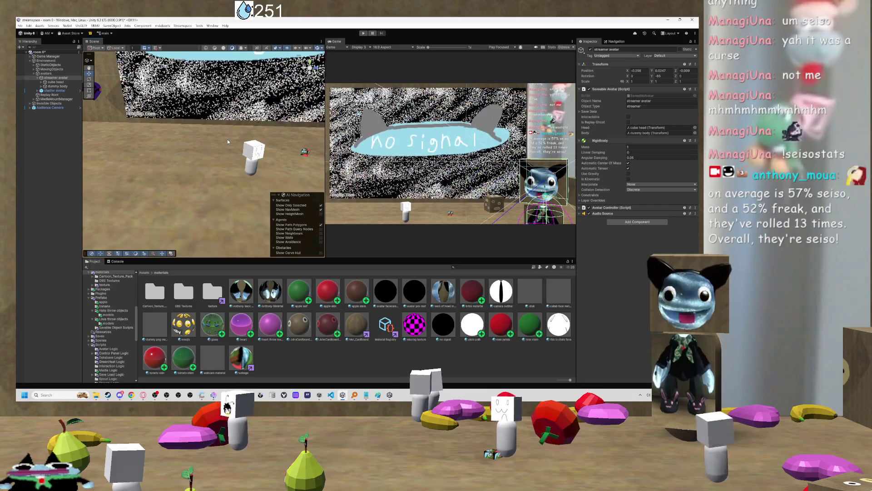
- Orbit between the cube avatar and the No Signal wall, ending on a wide view of both
mouse_move(247, 133)
left_mouse_down()
mouse_move(233, 153)
mouse_move(249, 150)
mouse_move(156, 139)
mouse_move(219, 130)
mouse_move(182, 130)
left_mouse_up()
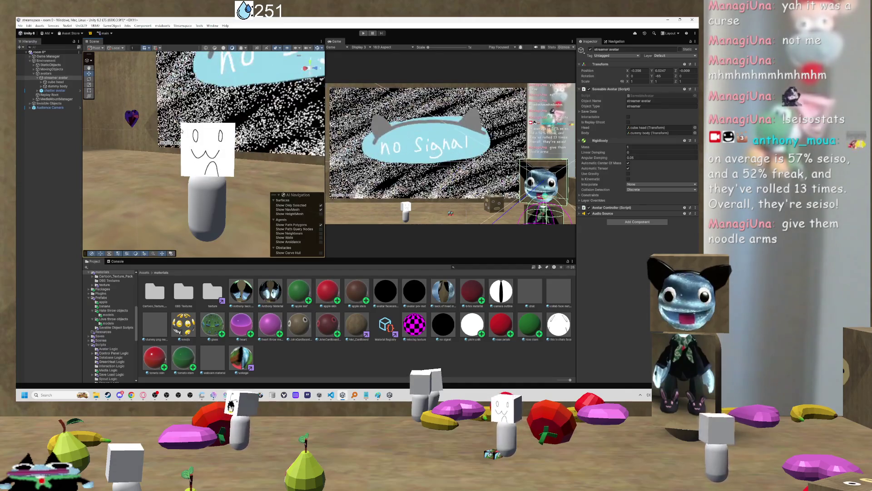
left_click_drag(194, 145, 229, 159)
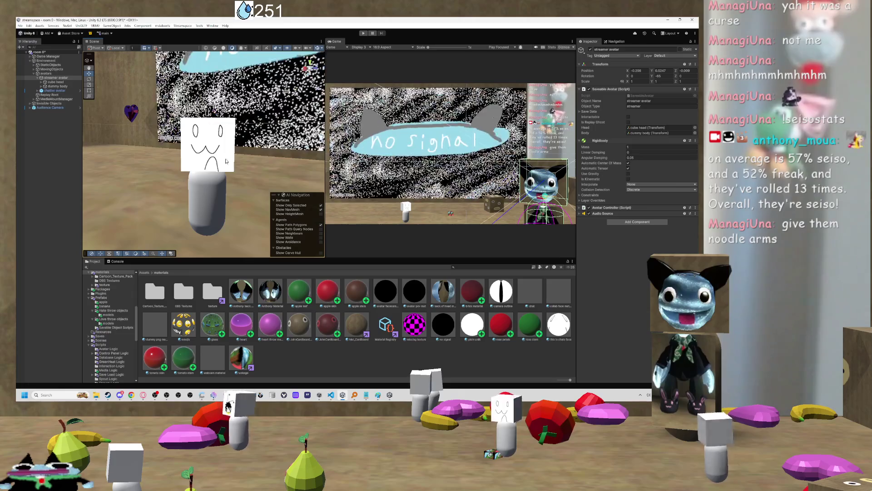
left_click_drag(225, 160, 227, 149)
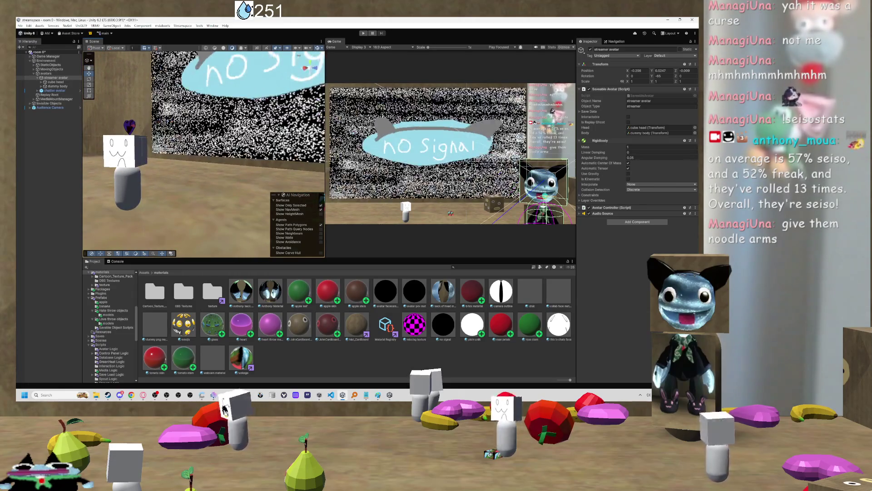
mouse_move(164, 133)
left_mouse_down()
mouse_move(112, 135)
mouse_move(192, 136)
left_mouse_up()
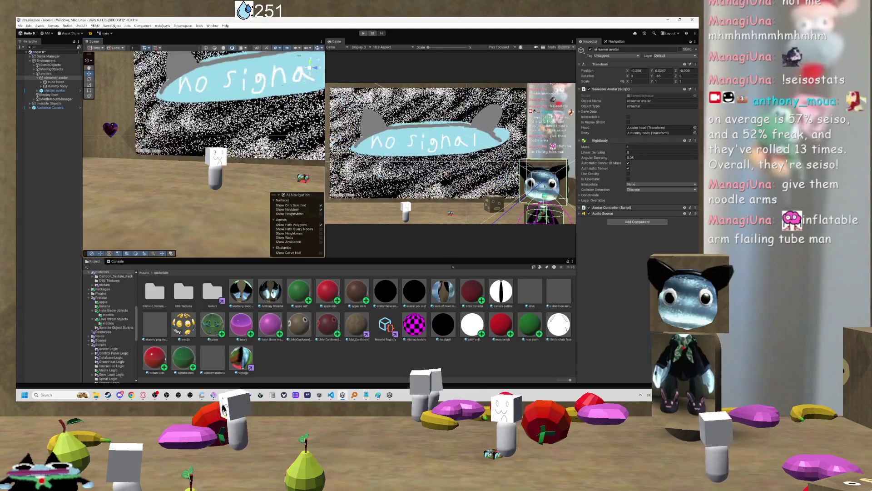
mouse_move(192, 136)
left_mouse_down()
mouse_move(279, 141)
mouse_move(265, 148)
left_mouse_up()
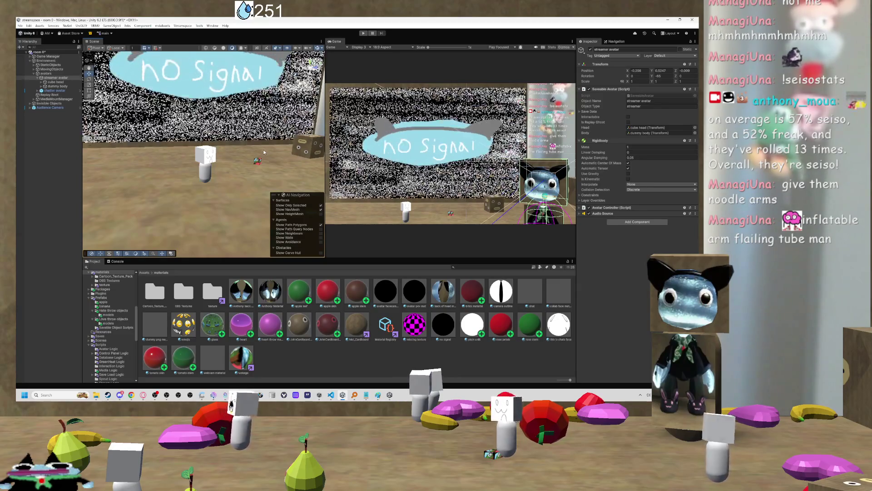
mouse_move(266, 149)
left_mouse_down()
mouse_move(261, 157)
mouse_move(208, 168)
left_mouse_up()
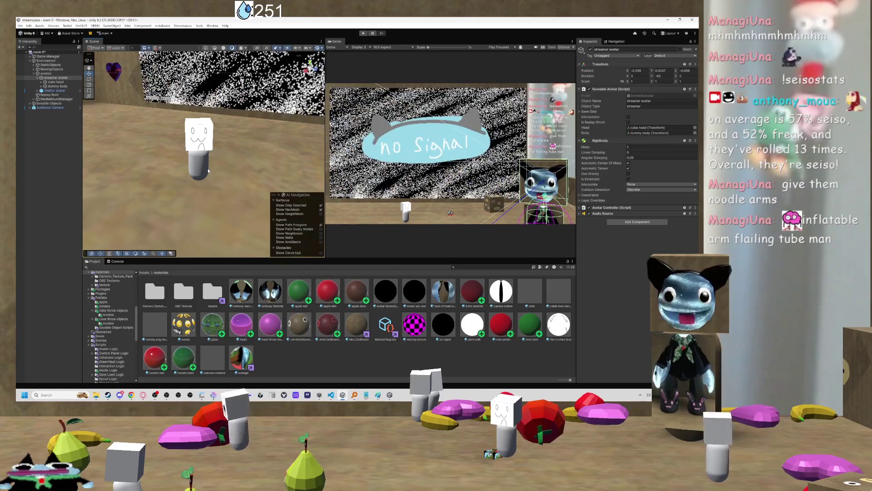
mouse_move(208, 170)
left_mouse_down()
mouse_move(311, 153)
mouse_move(208, 165)
mouse_move(217, 152)
left_mouse_up()
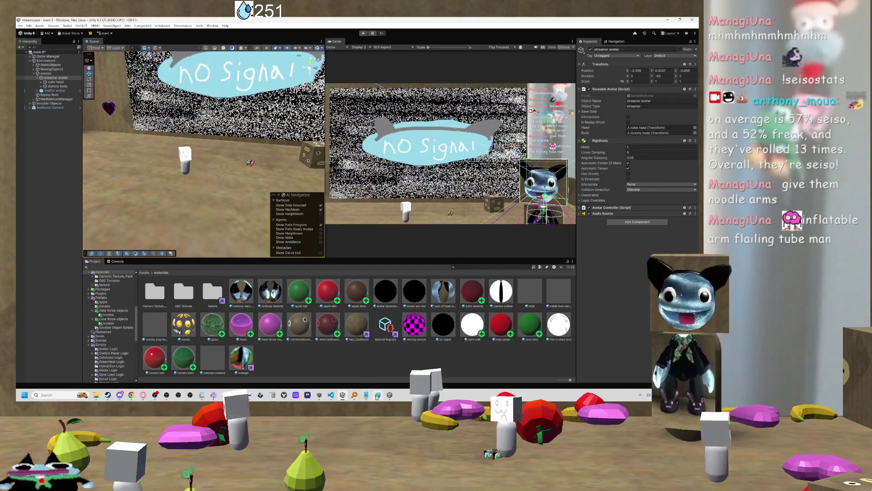
mouse_move(378, 395)
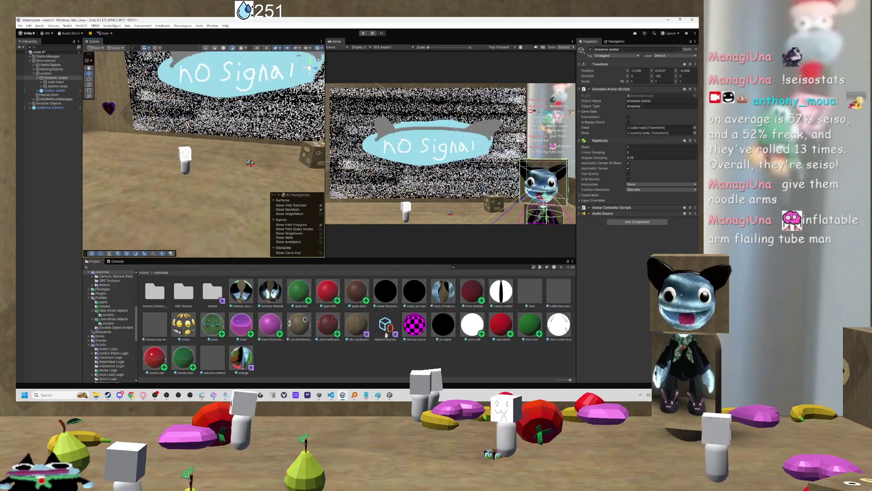
left_click(332, 396)
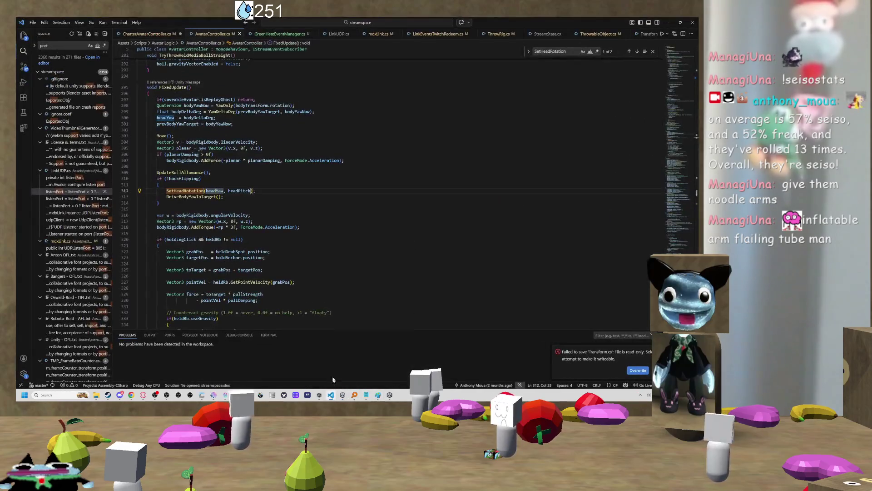
scroll(272, 261, "up", 4)
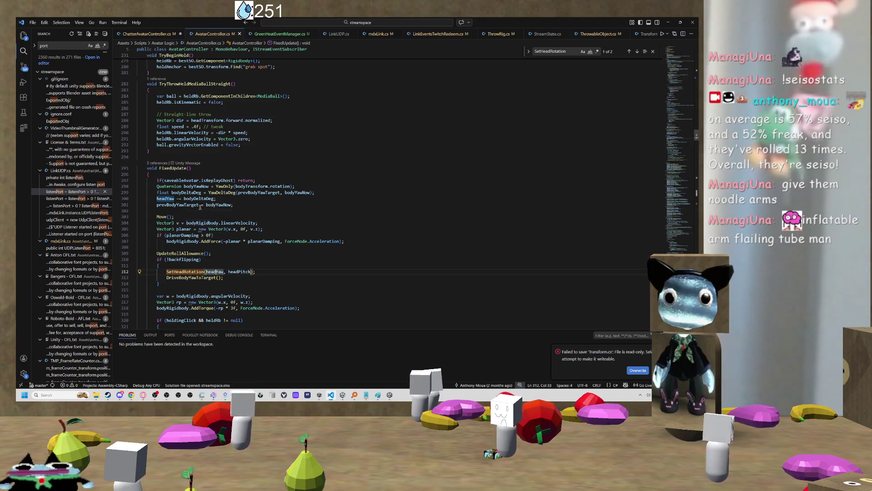
scroll(209, 214, "down", 2)
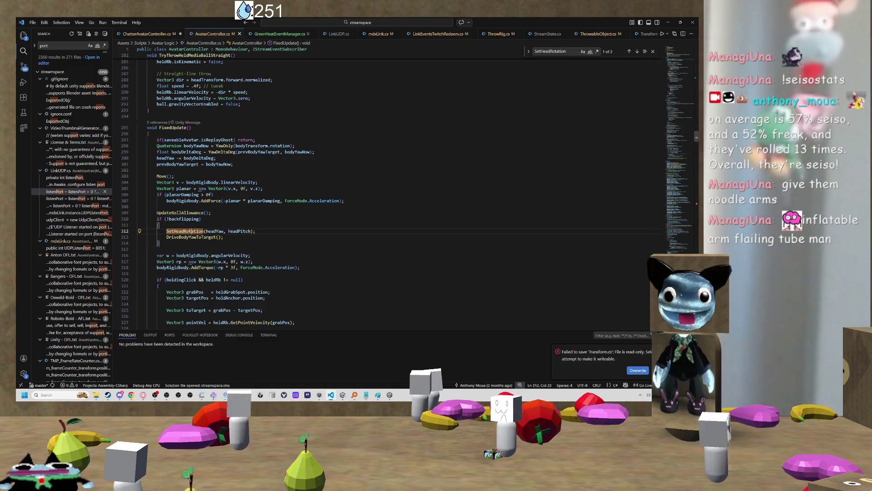
left_click(233, 232)
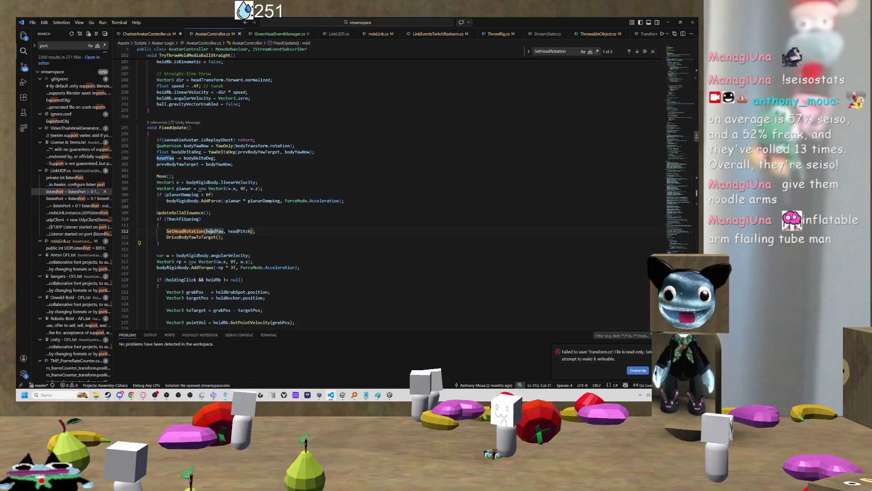
left_click(229, 232)
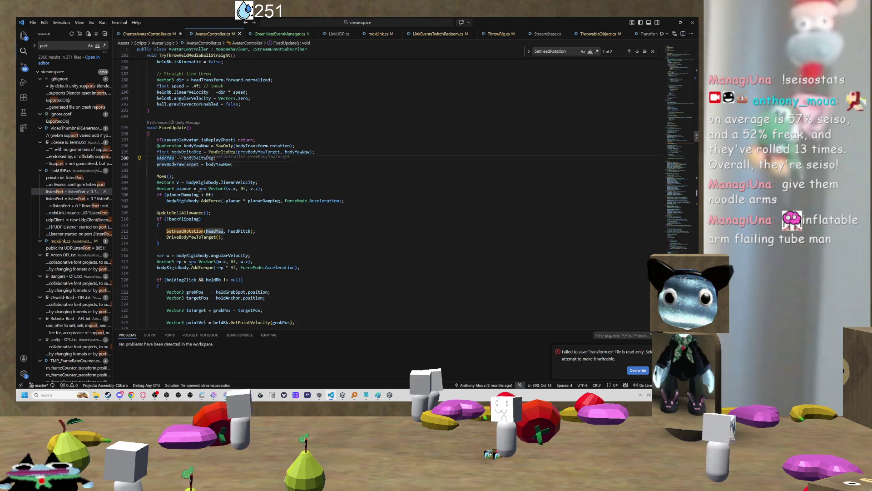
left_click(201, 158)
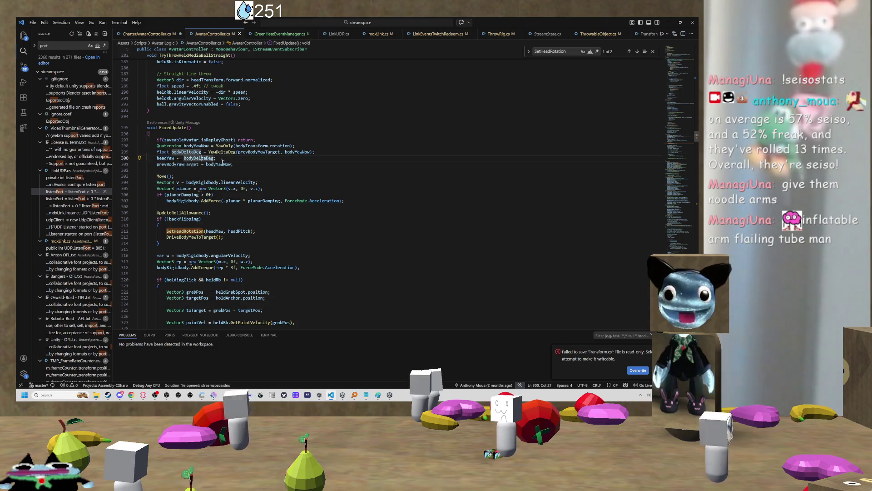
left_click(250, 189)
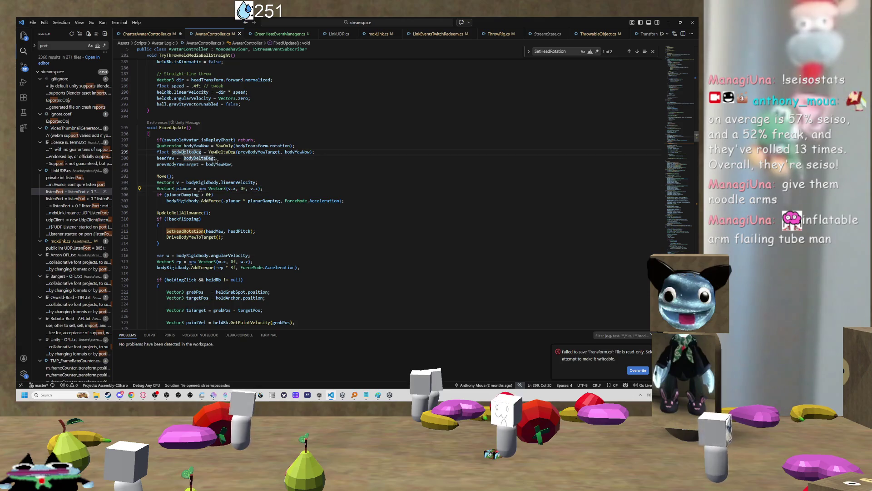
key("Right")
key("Right")
key("Right")
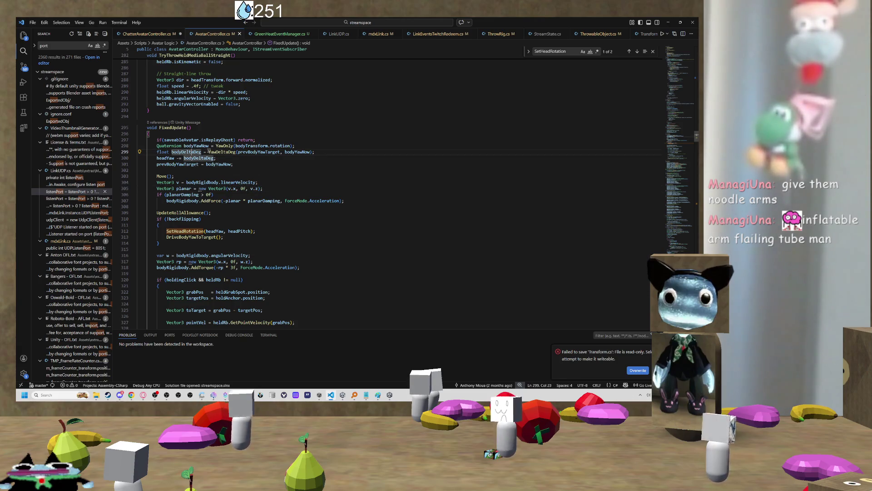
left_click(246, 152)
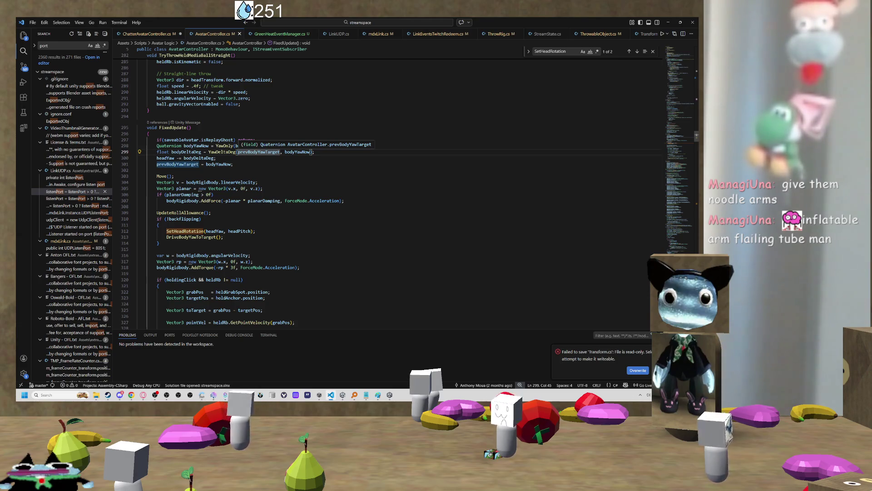
scroll(425, 144, "down", 8)
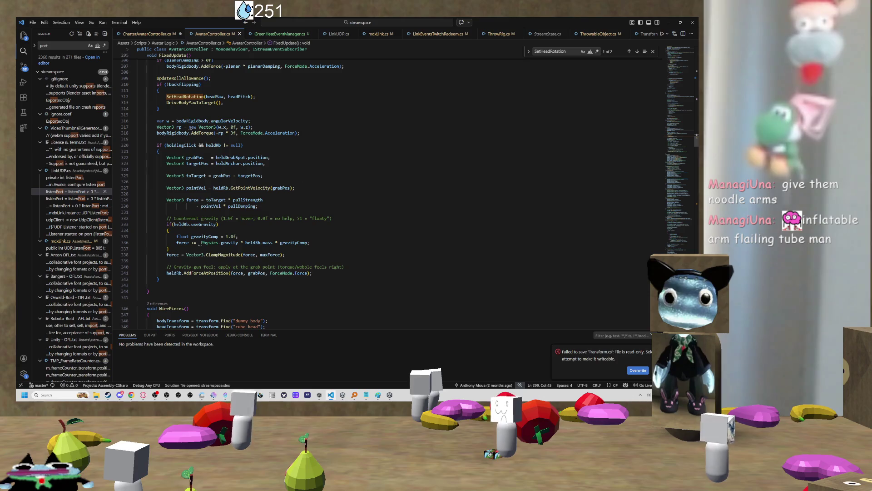
scroll(425, 144, "down", 3)
scroll(390, 191, "up", 3)
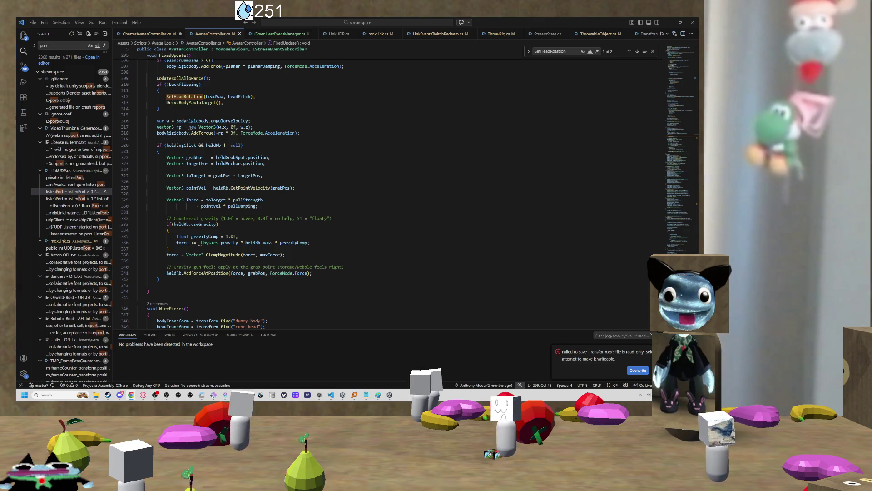
- Bring the Unity forum thread up full-screen and read the first post's torque-aiming problem
key("alt+Tab")
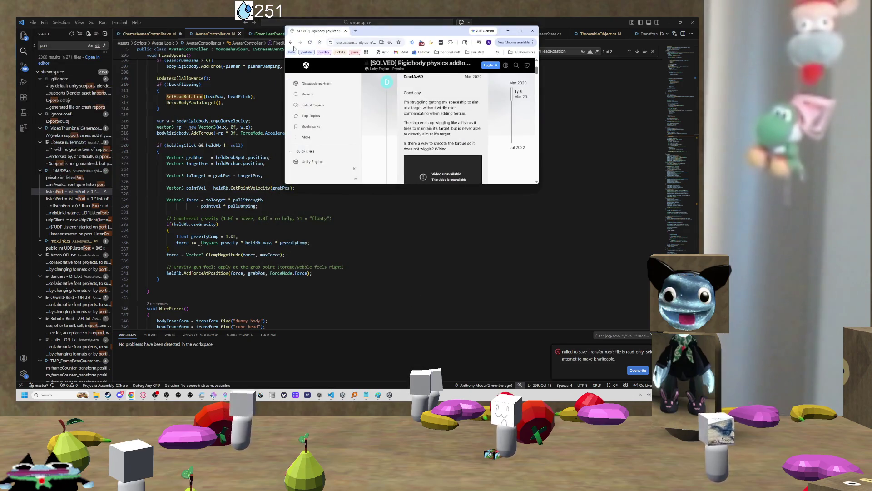
key("super+Up")
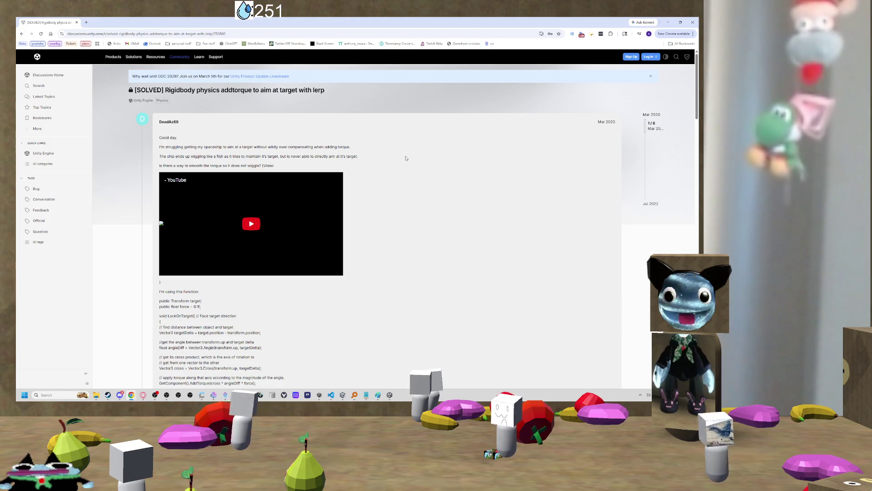
left_click_drag(175, 147, 279, 173)
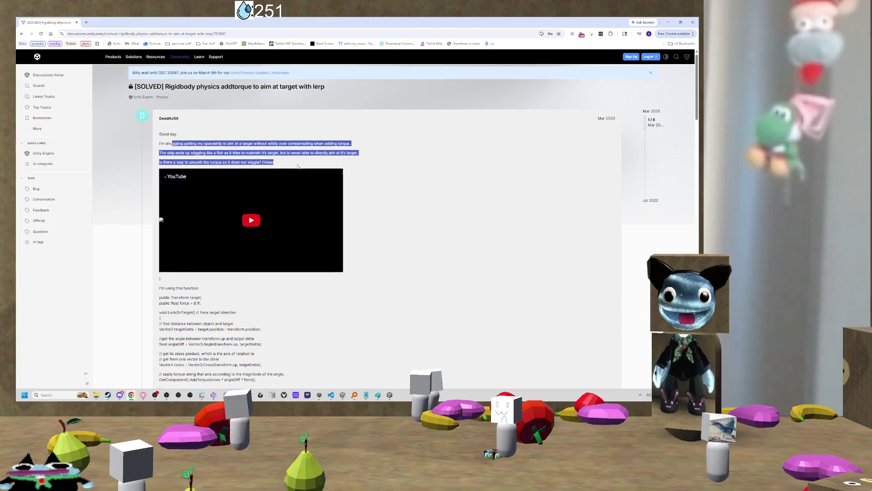
scroll(291, 168, "down", 5)
scroll(303, 160, "up", 5)
left_click(390, 145)
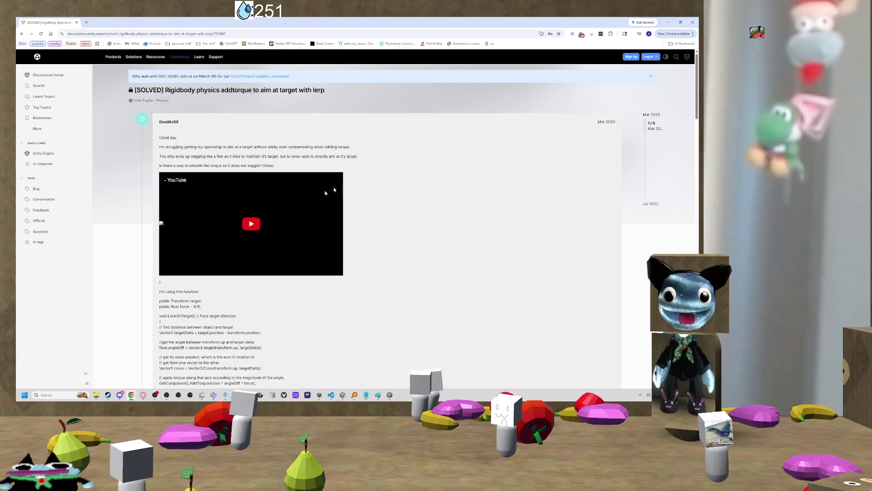
left_click_drag(296, 166, 195, 136)
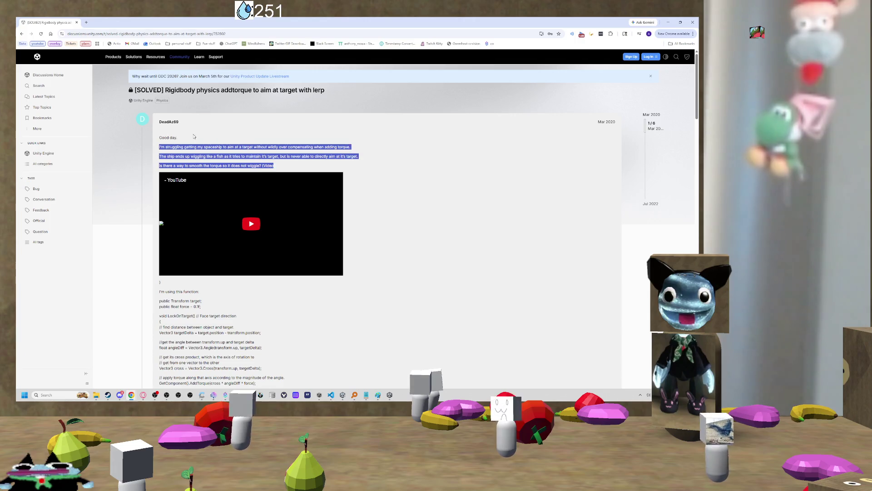
left_click(300, 157)
left_click(261, 221)
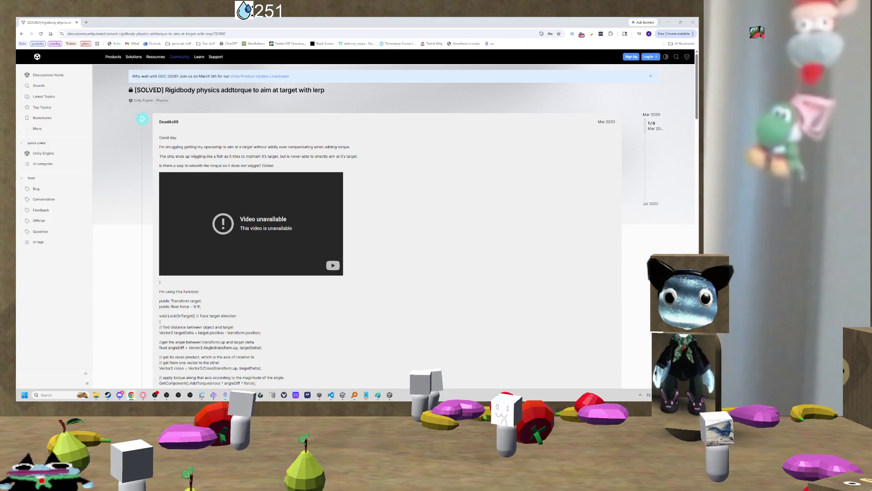
- Scroll through the thread's replies, marking a phrase in the first reply
scroll(400, 190, "down", 2)
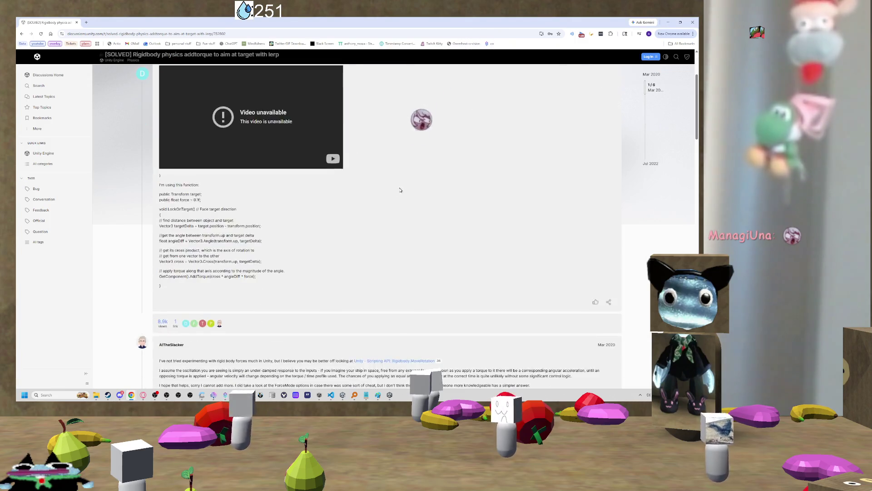
scroll(400, 190, "down", 2)
scroll(400, 190, "up", 3)
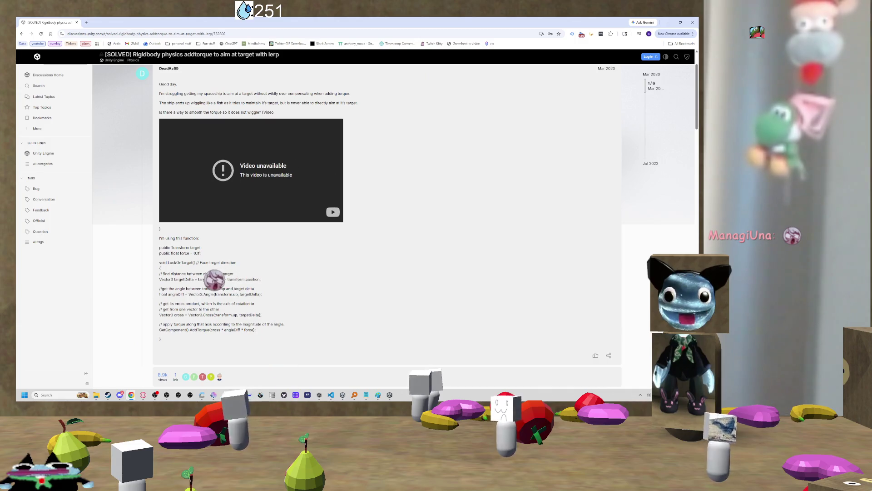
scroll(386, 227, "down", 5)
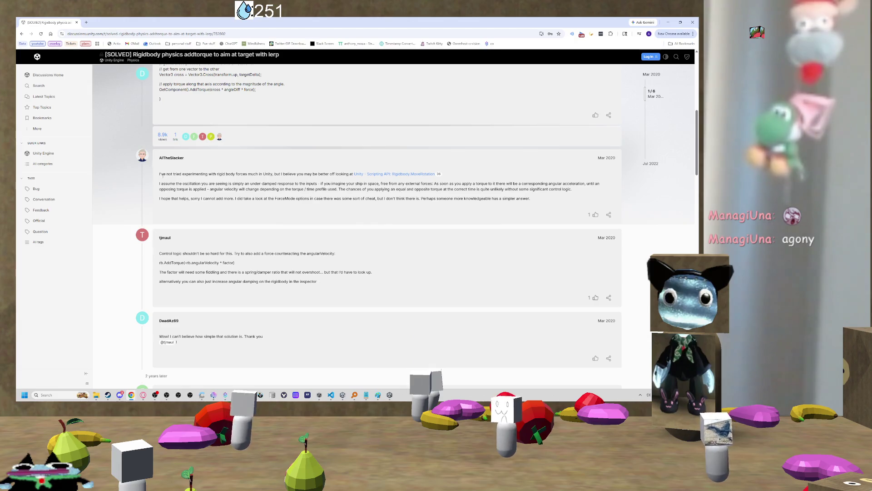
scroll(170, 178, "up", 1)
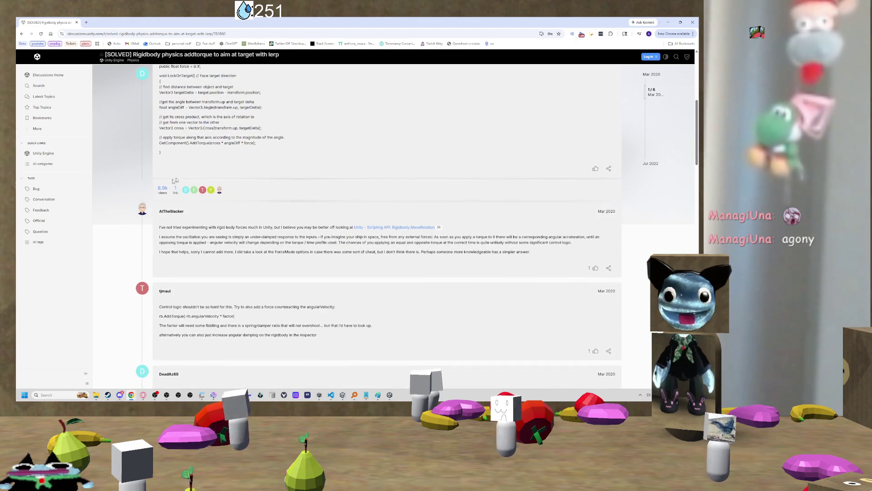
scroll(291, 84, "up", 4)
scroll(249, 164, "down", 1)
scroll(254, 159, "up", 2)
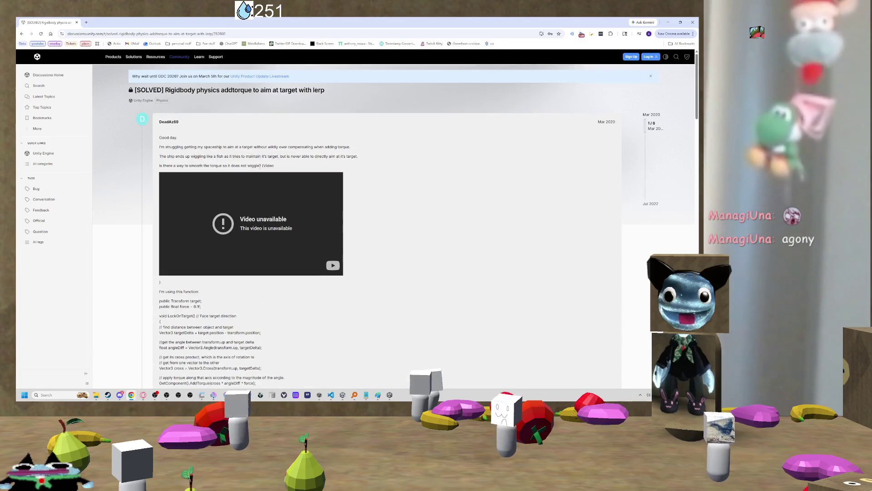
scroll(273, 145, "down", 6)
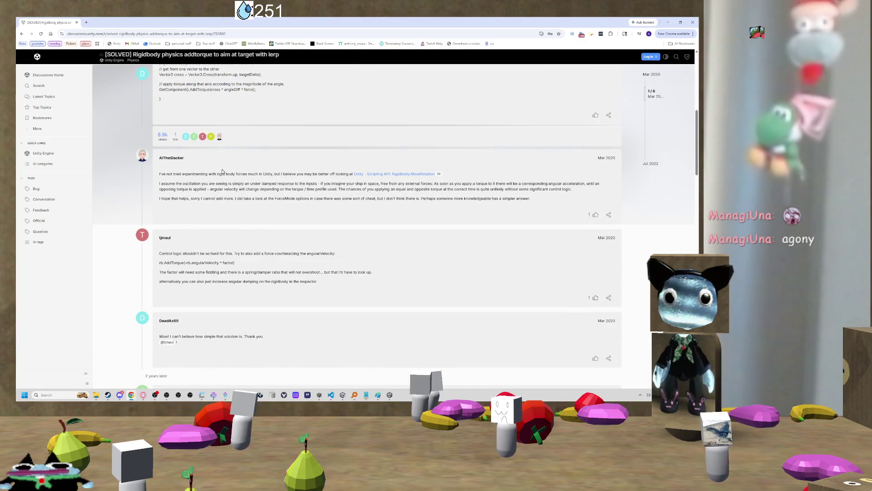
left_click_drag(212, 174, 275, 174)
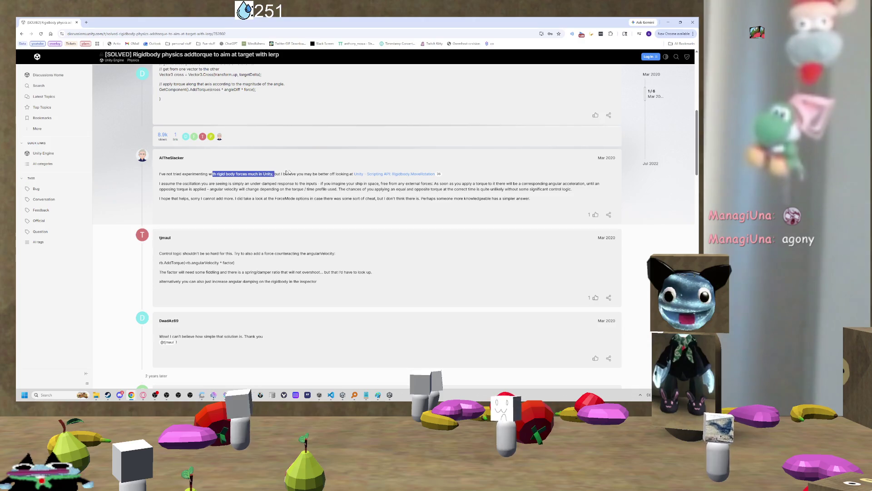
left_click(296, 156)
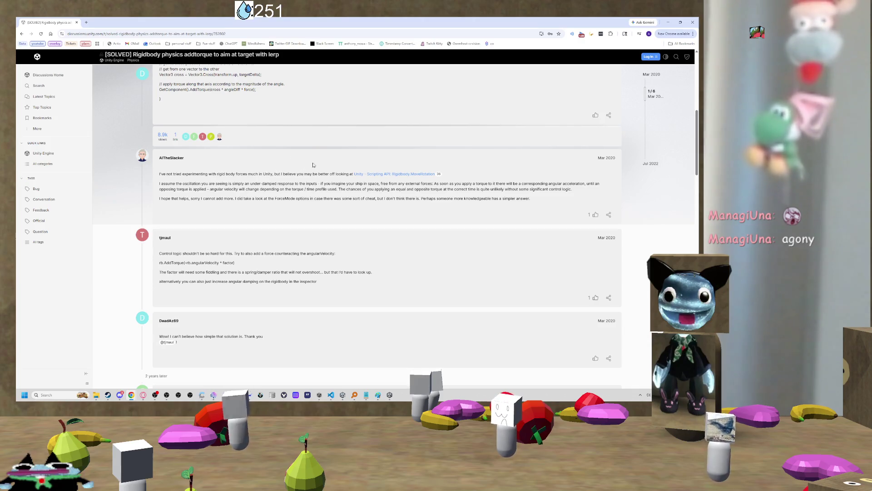
- Open the reply's Rigidbody scripting reference link in a new background tab
left_click_drag(339, 166, 349, 175)
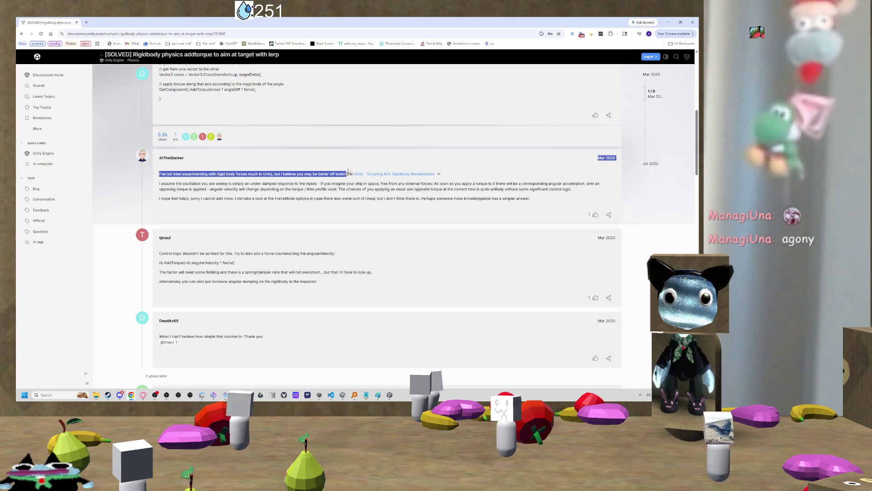
right_click(409, 176)
left_click(423, 182)
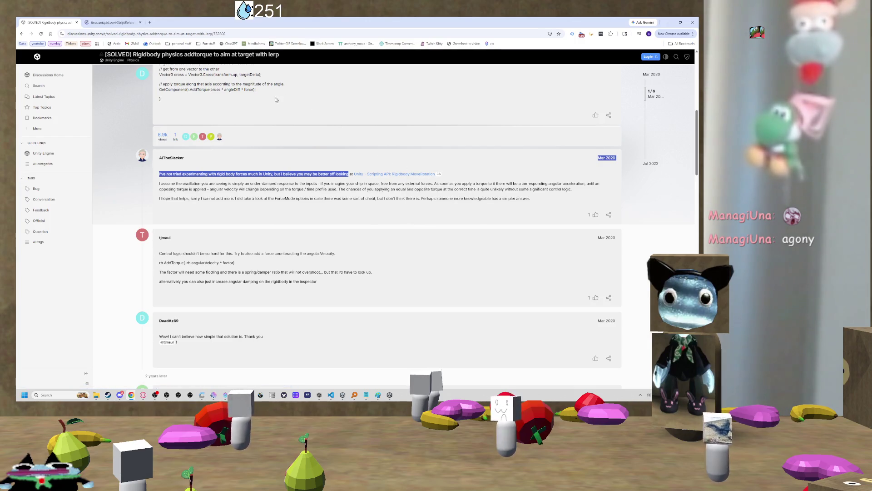
left_click(280, 173)
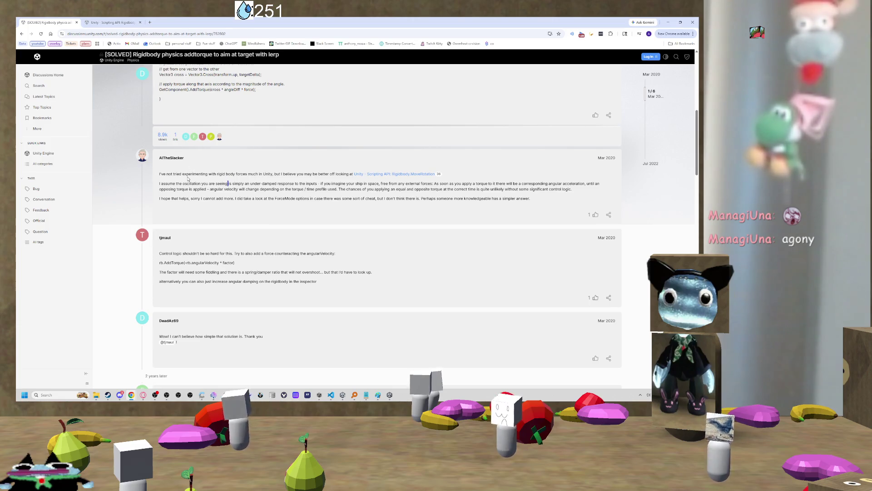
- Read the advice on counteracting angularVelocity, AddTorque code and angular damping, then switch to the MoveRotation tab
scroll(188, 179, "down", 1)
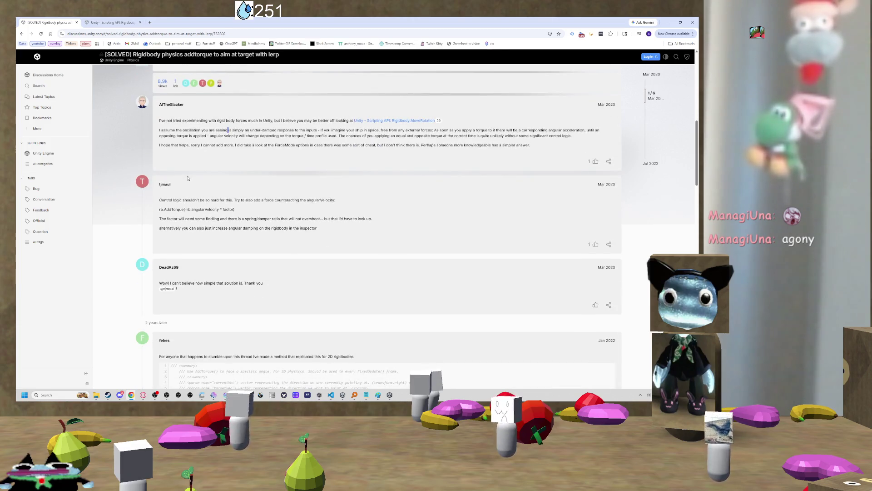
scroll(188, 179, "up", 1)
left_click_drag(166, 226, 343, 225)
left_click(296, 226)
double_click(296, 226)
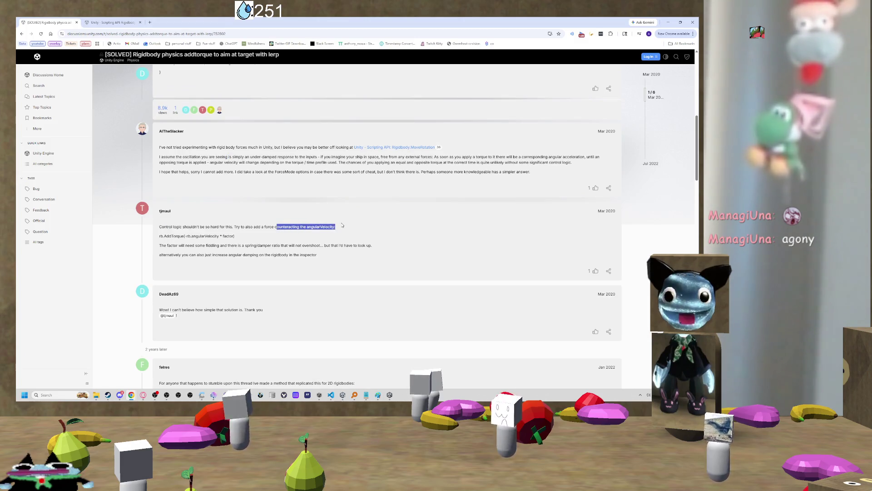
left_click(289, 226)
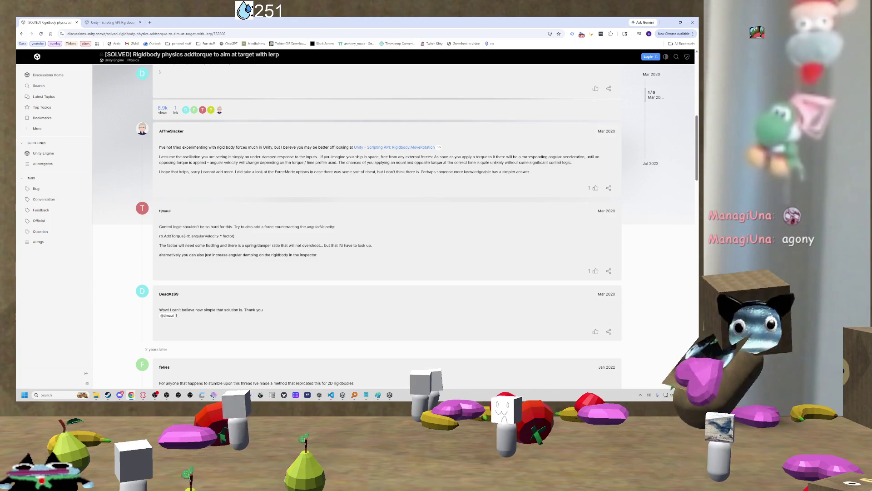
mouse_move(160, 236)
left_mouse_down()
mouse_move(224, 236)
mouse_move(177, 246)
mouse_move(343, 246)
left_mouse_up()
left_click_drag(159, 255, 208, 255)
key("ctrl+Tab")
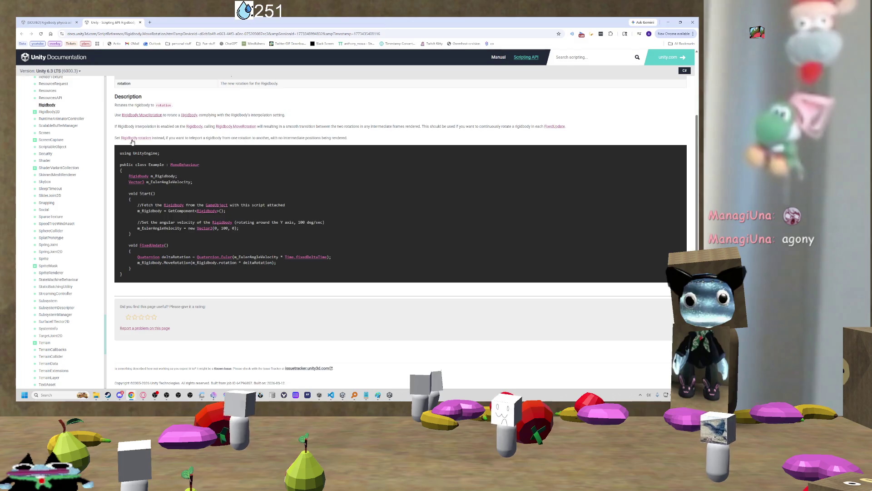
- Read the Rigidbody.MoveRotation page, including its interpolation note, then return to the addtorque forum tab
scroll(170, 180, "up", 2)
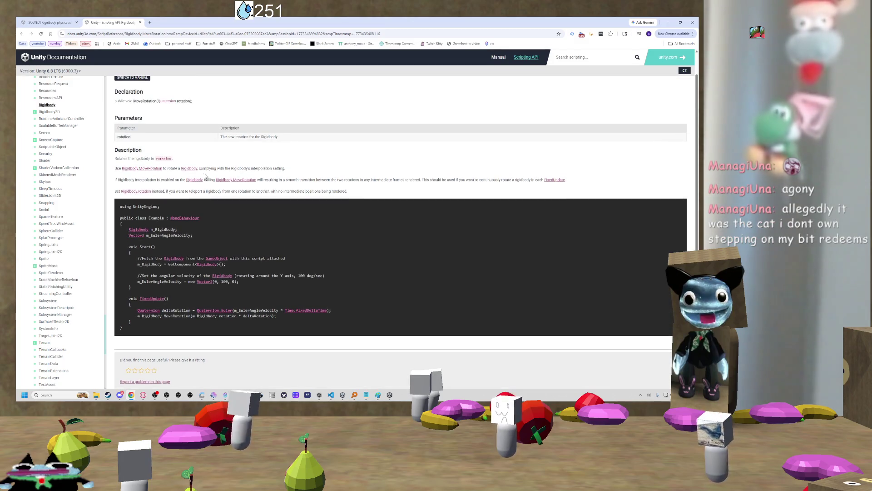
left_click_drag(227, 168, 296, 171)
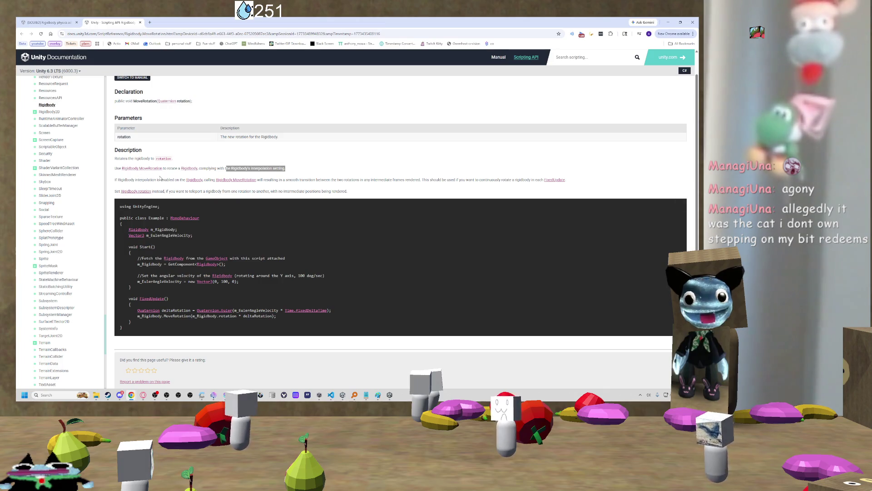
scroll(310, 191, "down", 3)
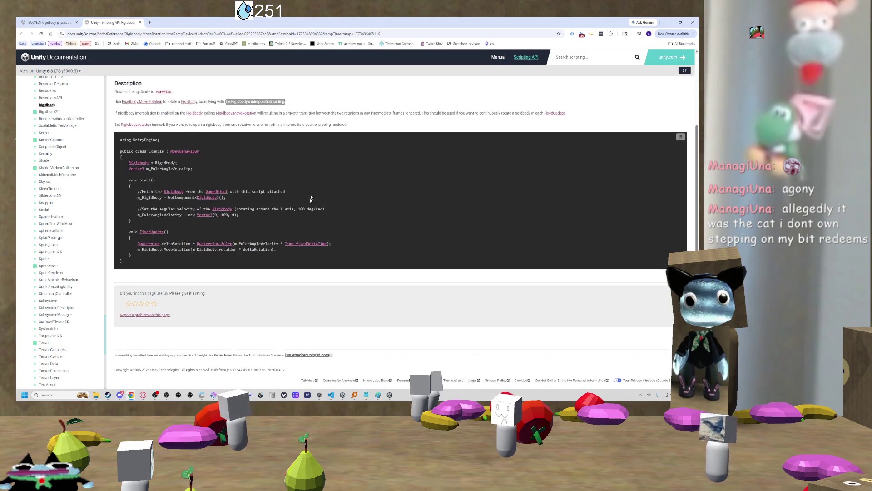
scroll(305, 246, "up", 4)
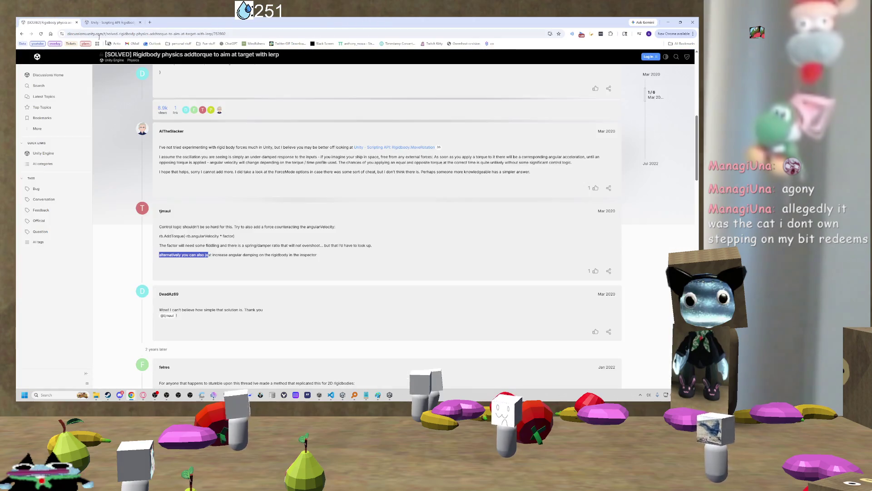
left_click(48, 22)
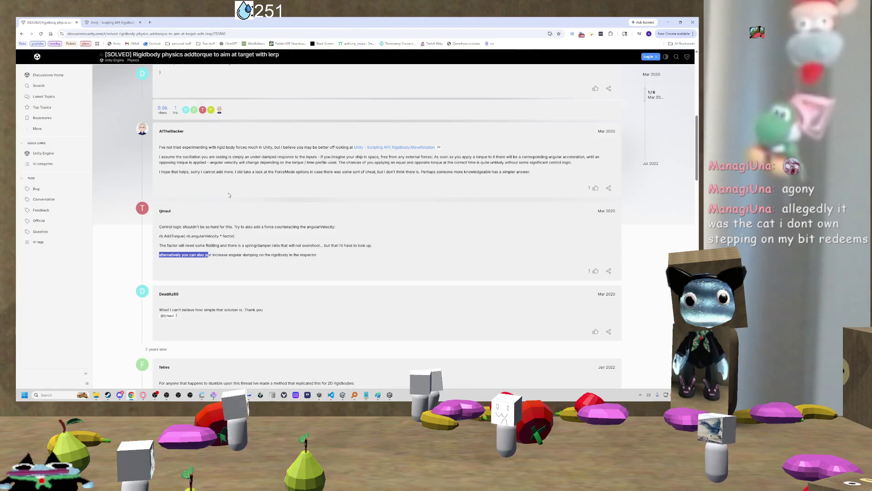
left_click_drag(208, 254, 262, 258)
left_click_drag(173, 245, 351, 246)
left_click(415, 244)
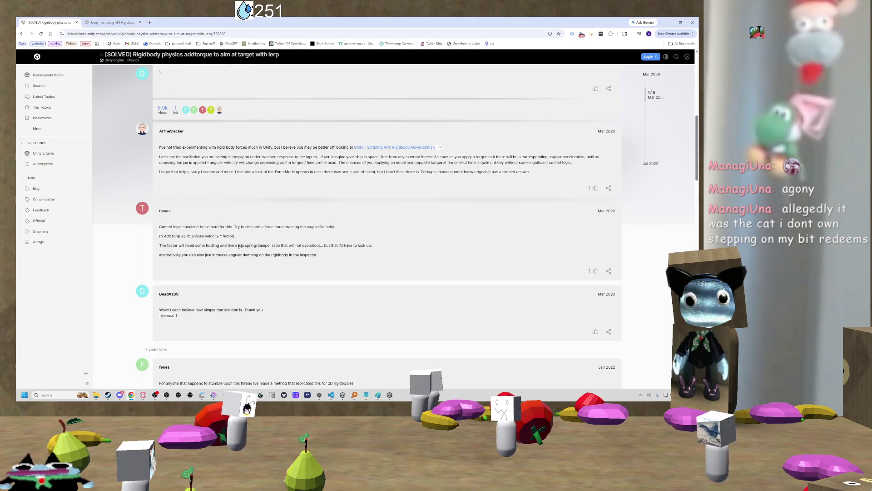
scroll(244, 245, "down", 1)
left_click_drag(263, 282, 174, 282)
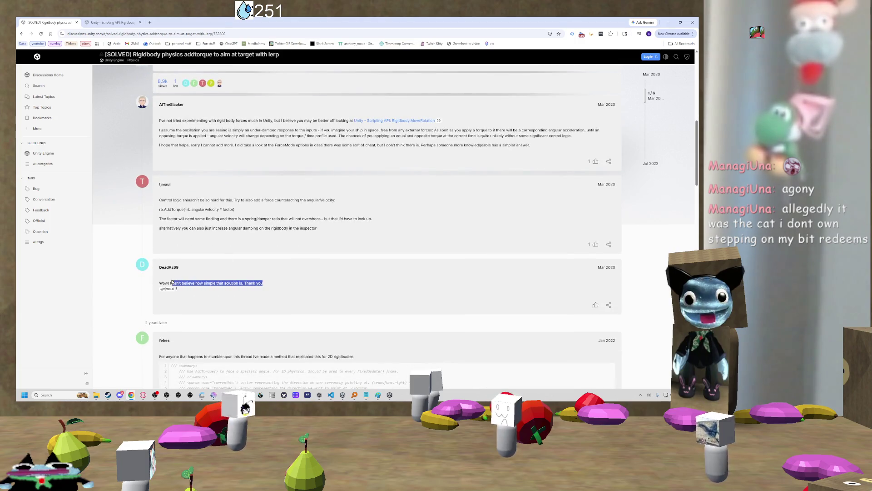
scroll(244, 151, "up", 10)
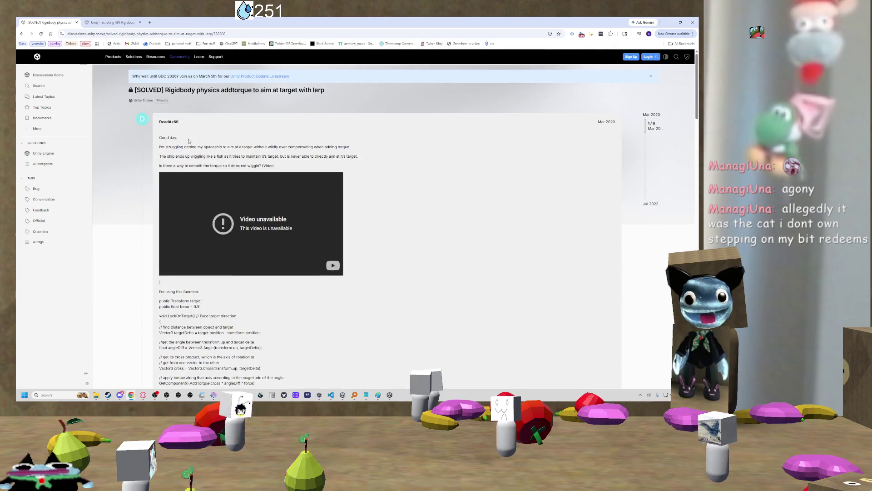
scroll(207, 211, "down", 15)
scroll(206, 211, "up", 10)
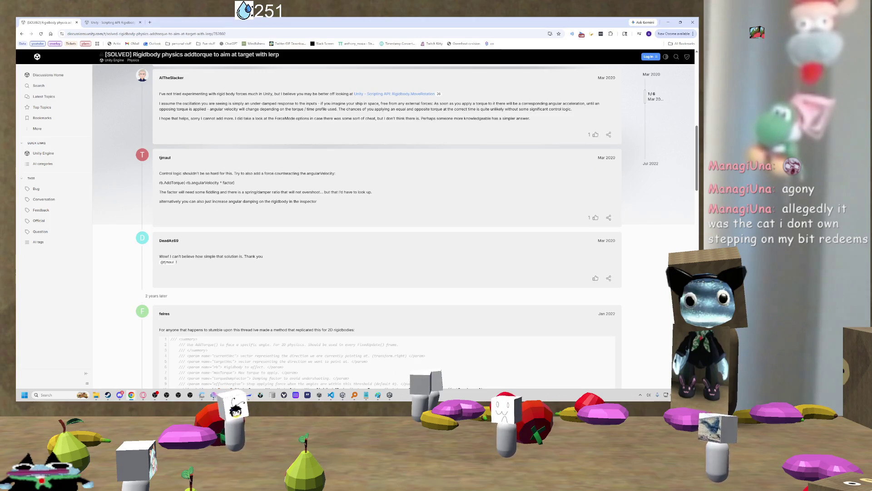
mouse_move(361, 192)
left_mouse_down()
mouse_move(374, 192)
mouse_move(218, 183)
left_mouse_up()
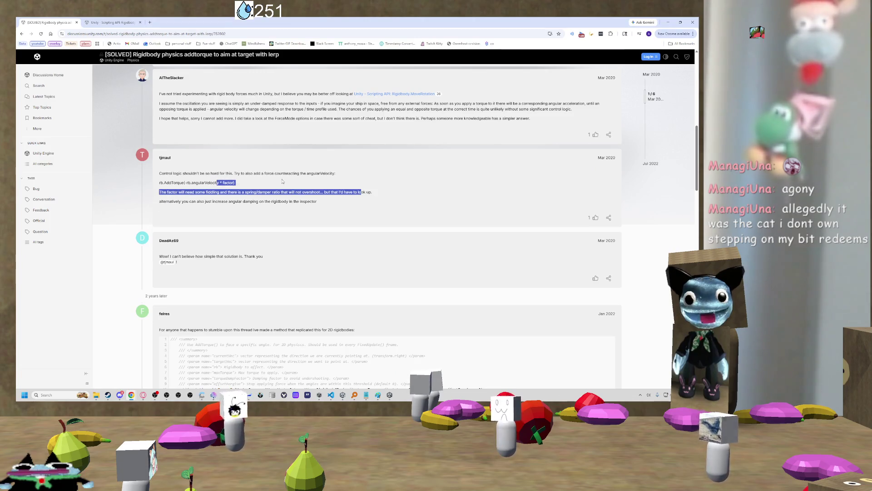
- Scroll down to the reply quoting felres' 2D code and read its intro line
scroll(272, 209, "down", 1)
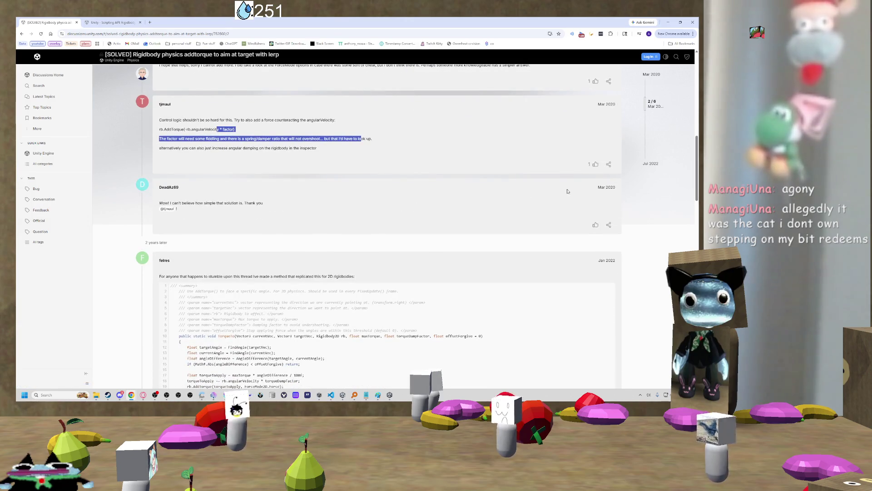
scroll(146, 202, "down", 2)
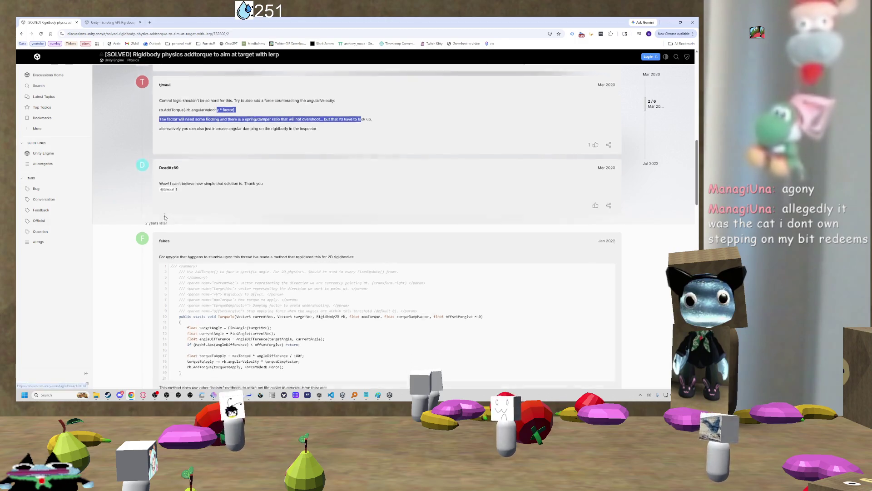
scroll(146, 203, "down", 3)
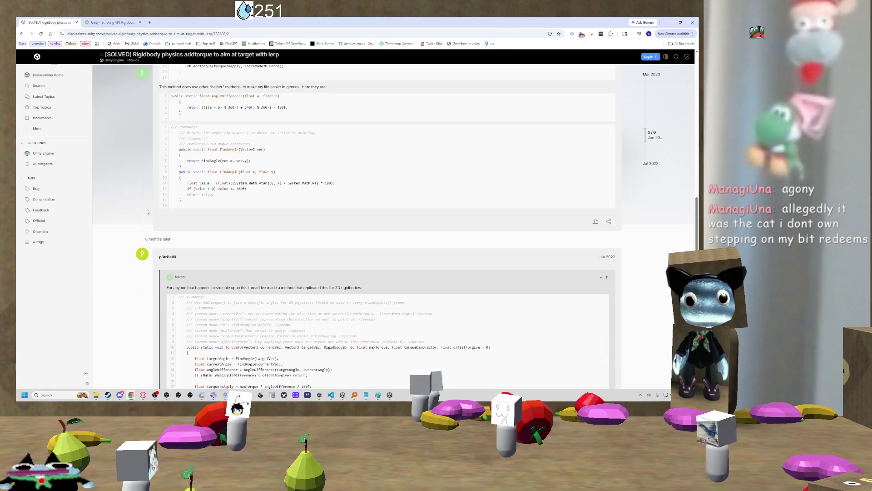
scroll(147, 212, "down", 2)
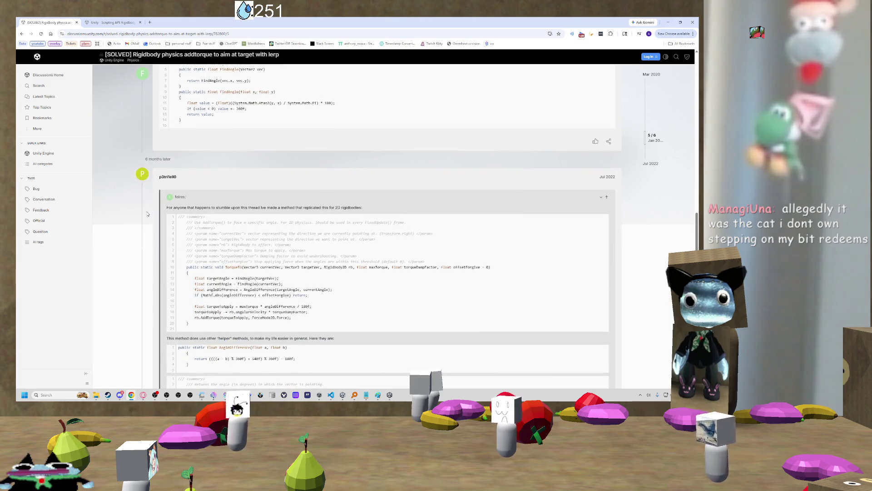
scroll(147, 214, "down", 2)
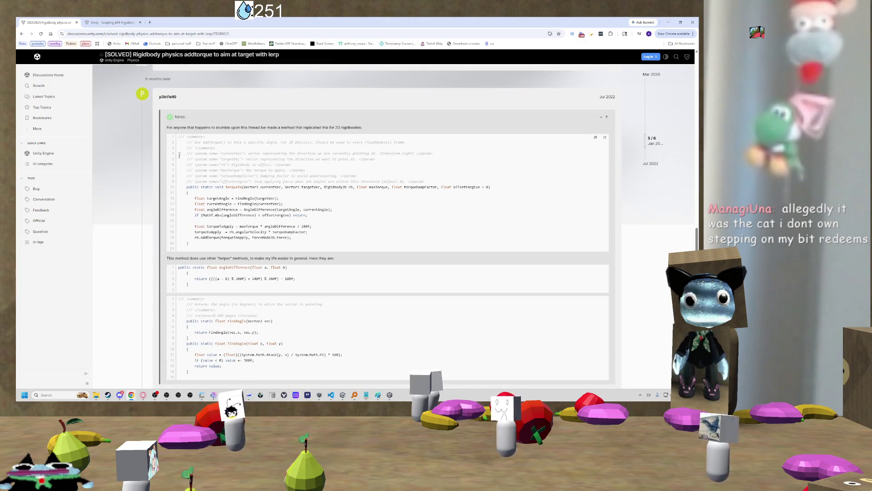
left_click_drag(216, 127, 310, 133)
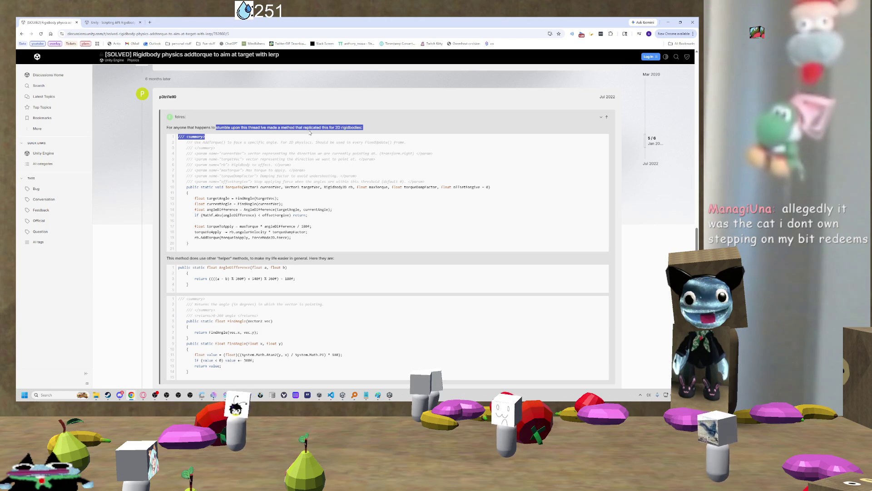
left_click(374, 135)
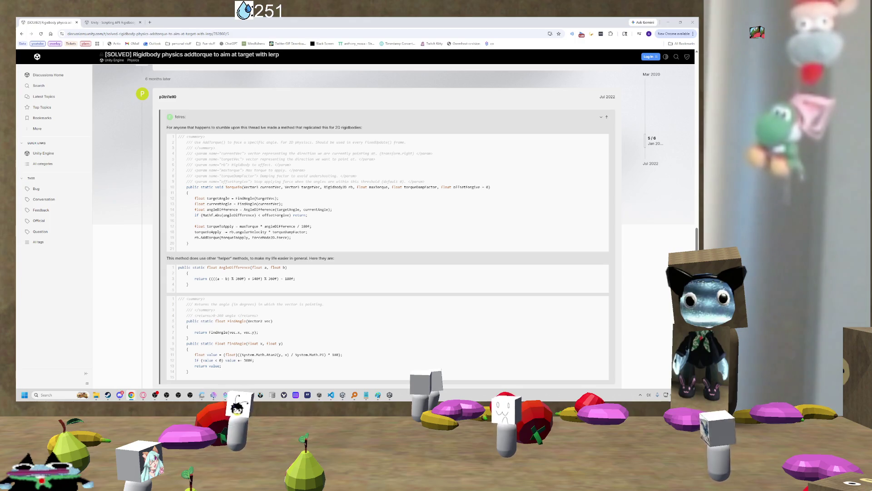
scroll(222, 224, "down", 1)
scroll(223, 223, "up", 2)
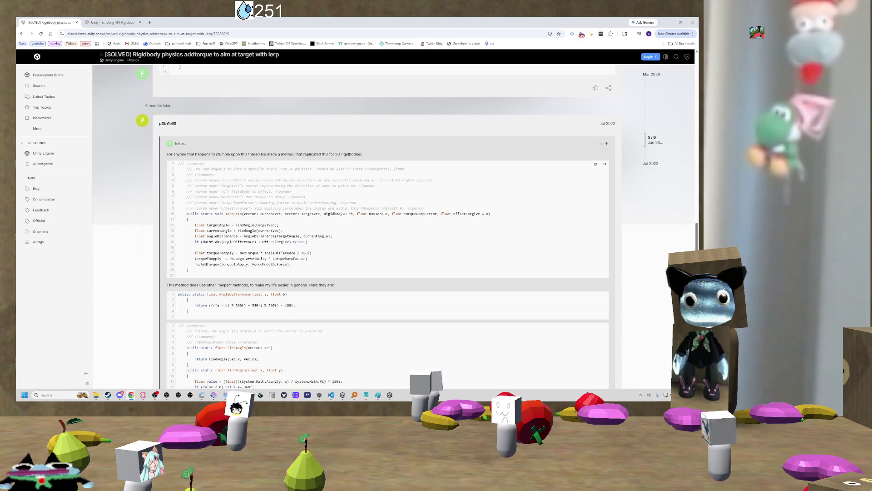
- Review the final reply's TorqueLerp workaround, highlighting its Difference and Distance lines
scroll(265, 227, "up", 1)
scroll(264, 227, "down", 7)
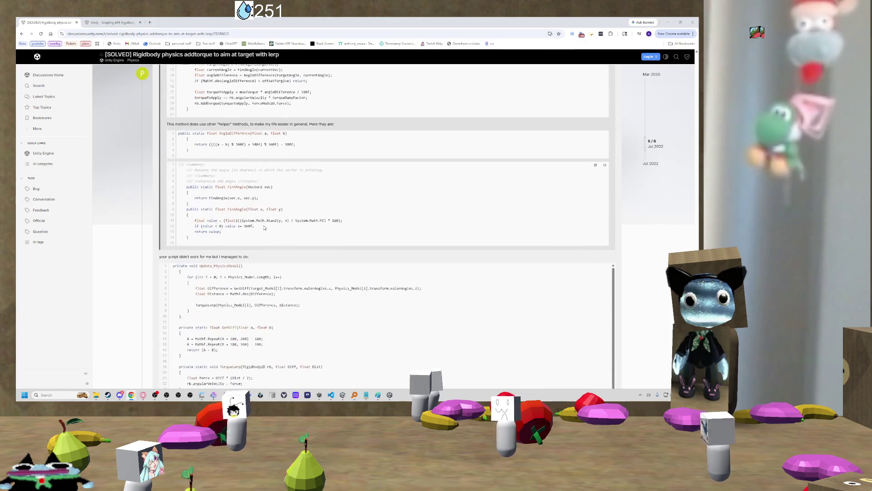
scroll(264, 227, "down", 2)
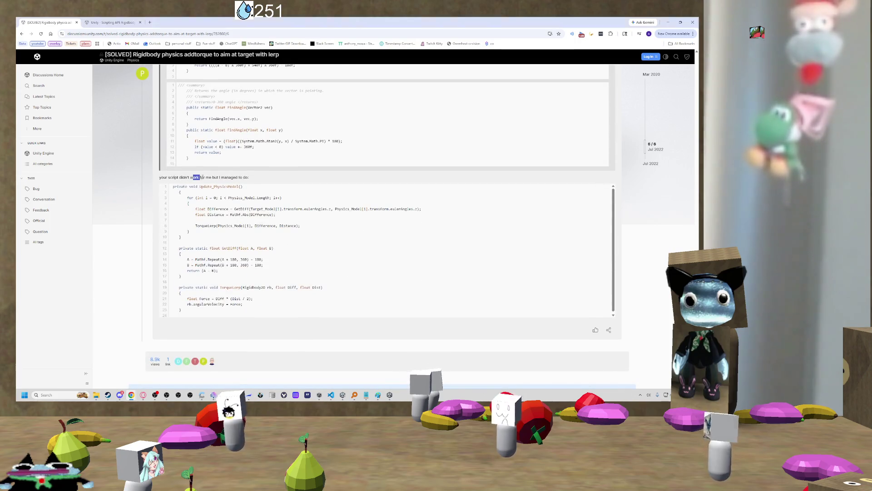
left_click_drag(210, 206, 278, 215)
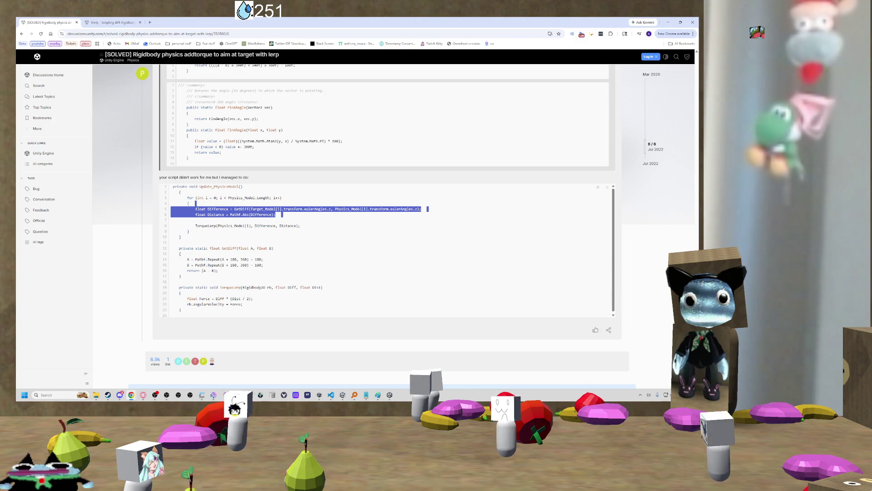
double_click(231, 288)
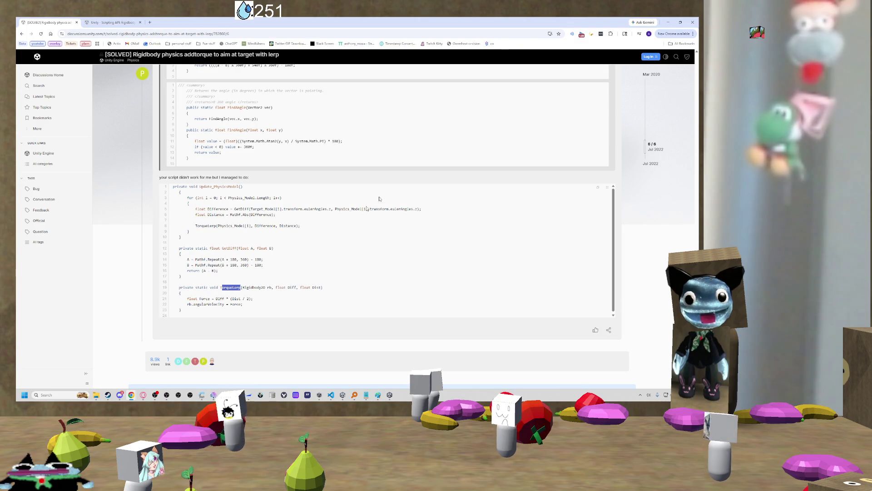
- Switch away briefly, then return to the forum and jump to the thread's opening post
key("alt+Tab")
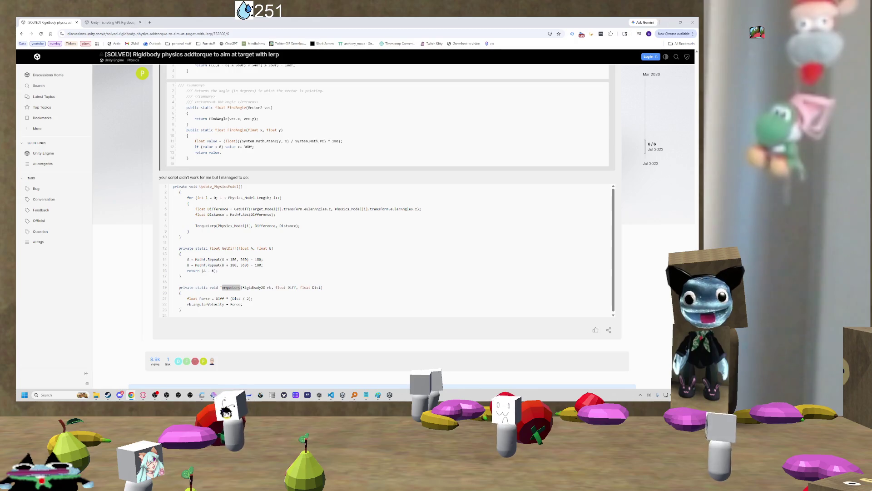
key("alt+Tab")
key("Home")
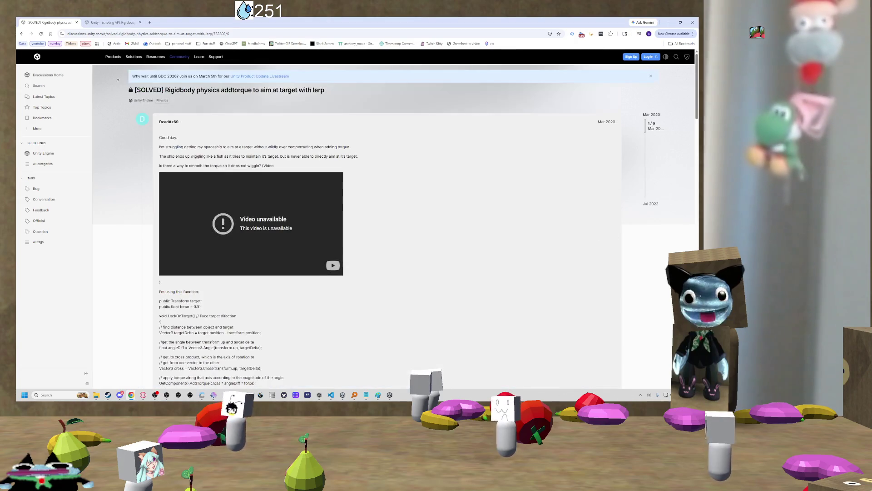
- Search the page for '2d' and select TorqueTo in felres' code
scroll(188, 139, "down", 3)
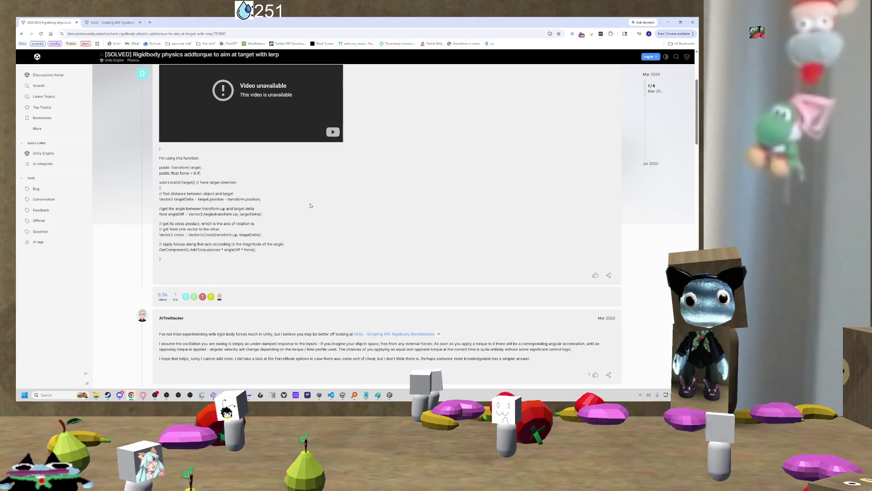
scroll(310, 205, "down", 3)
scroll(327, 141, "down", 10)
key("ctrl+f")
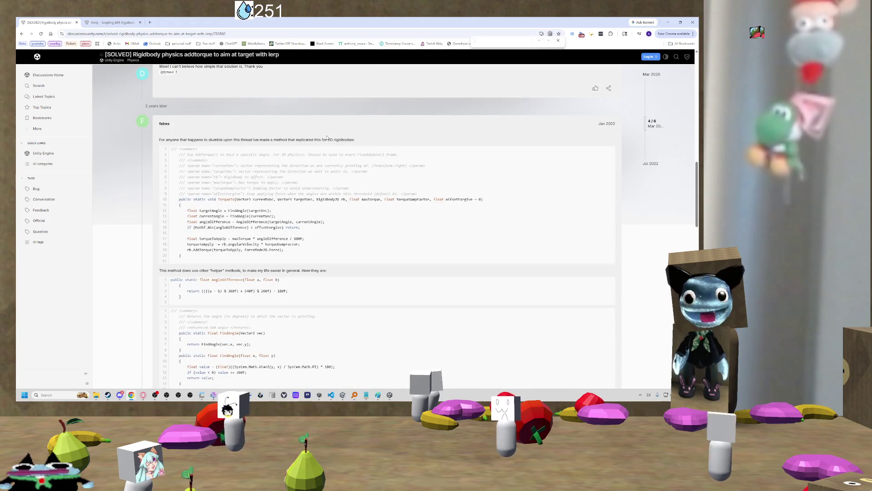
type("2")
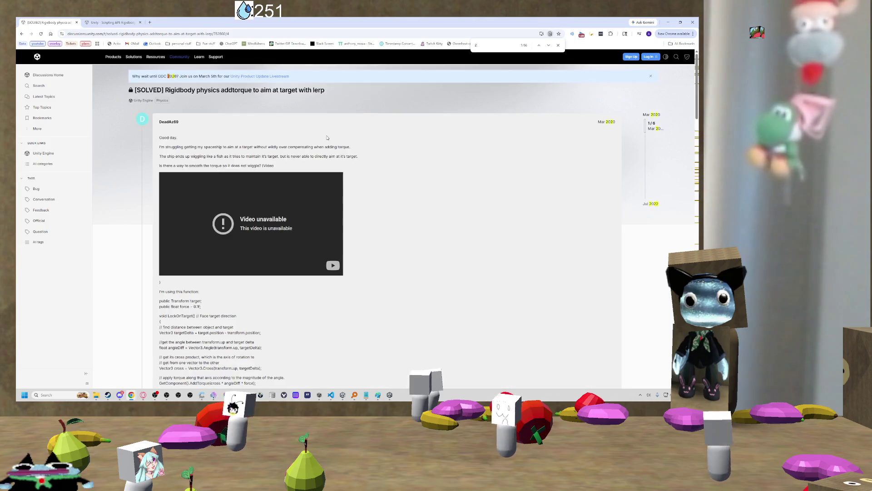
type("d")
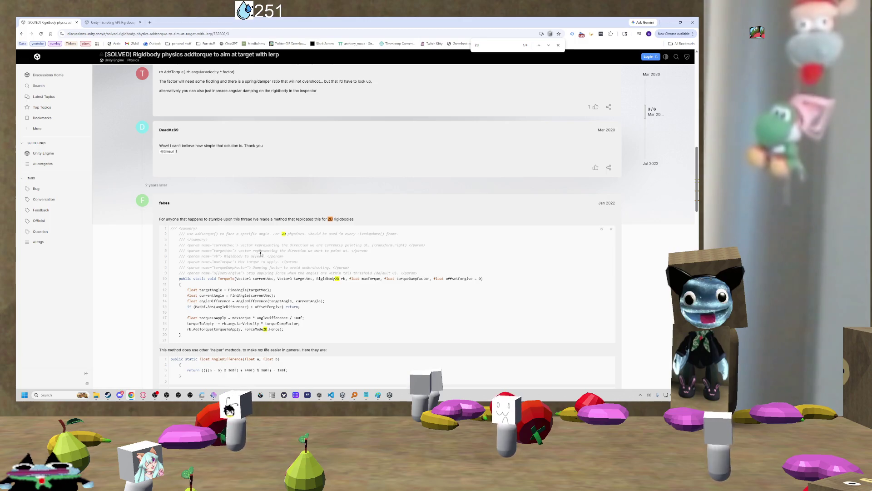
double_click(226, 279)
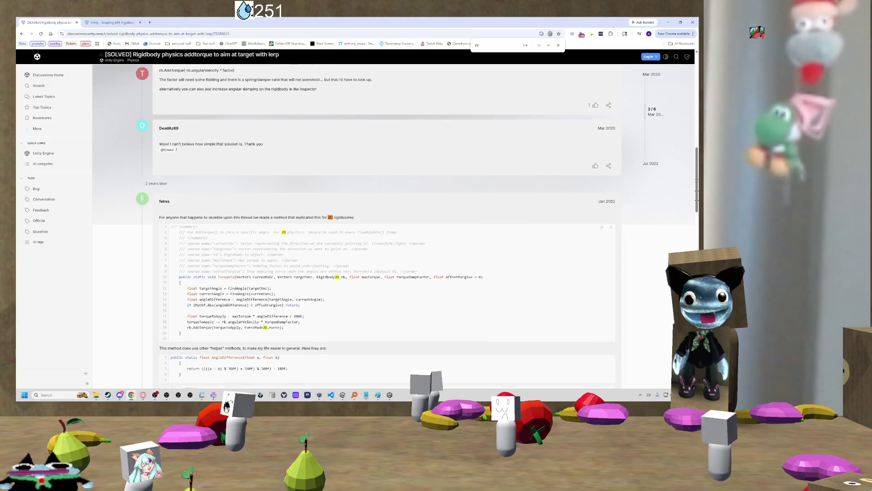
- Zoom the page to 125% to read the TorqueTo code, then switch to the BRB AD Break drawing in Paint
scroll(255, 235, "down", 2)
scroll(277, 205, "down", 1)
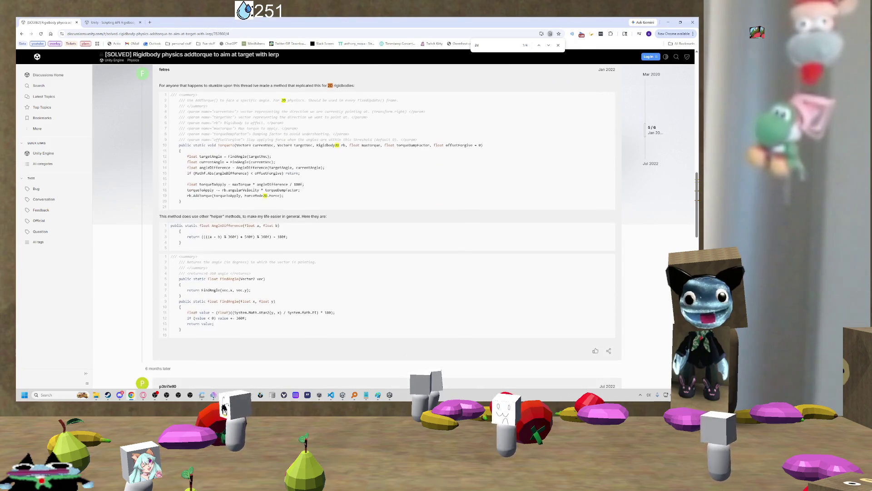
key("ctrl+plus")
key("ctrl+plus")
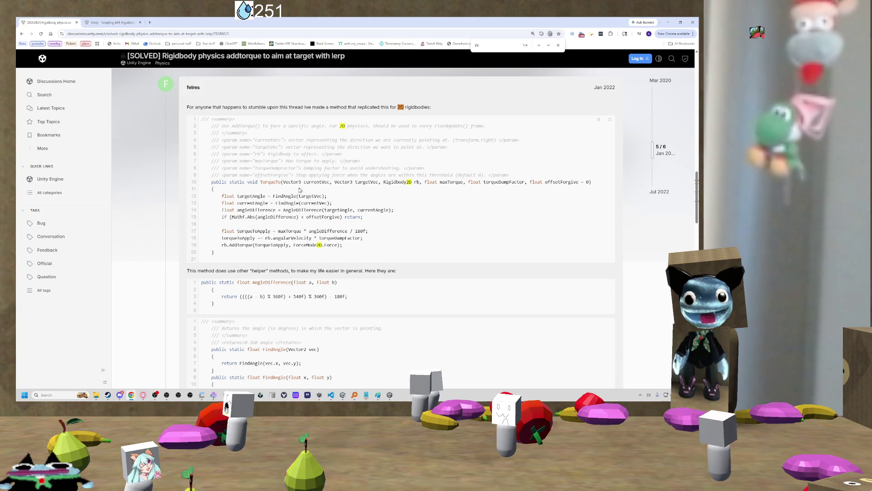
scroll(279, 191, "down", 1)
scroll(279, 191, "up", 1)
scroll(278, 190, "up", 1)
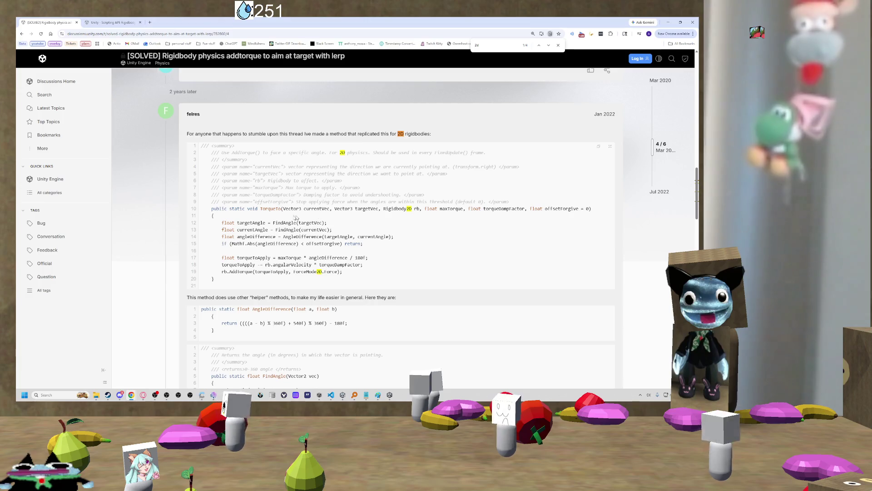
left_click_drag(289, 208, 267, 209)
key("alt+Tab")
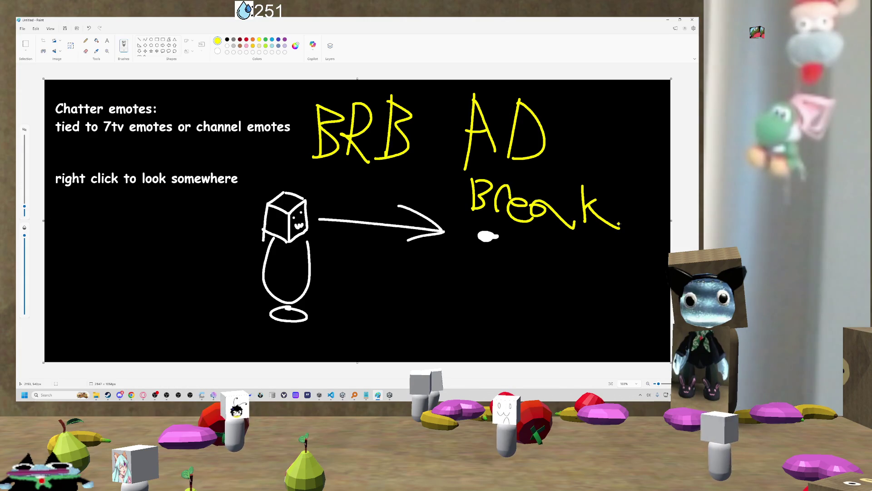
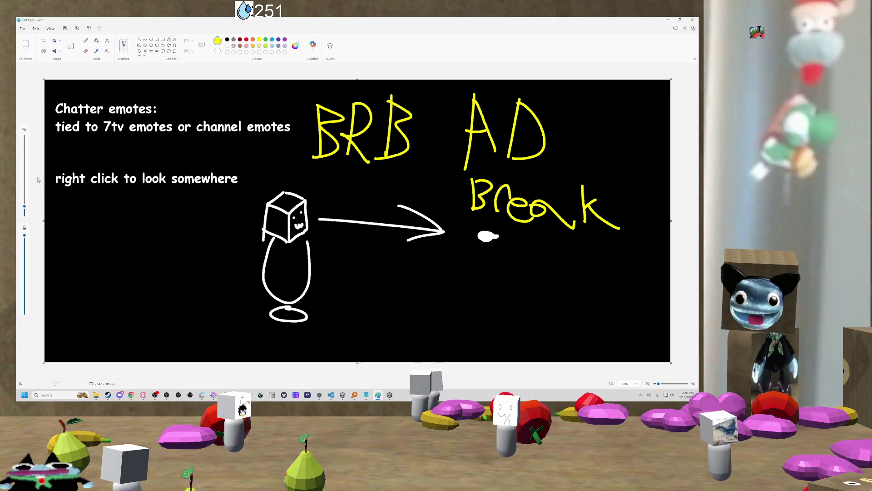
- Lower the system volume, then bring the Discord newsflash channel forward
key("XF86AudioLowerVolume")
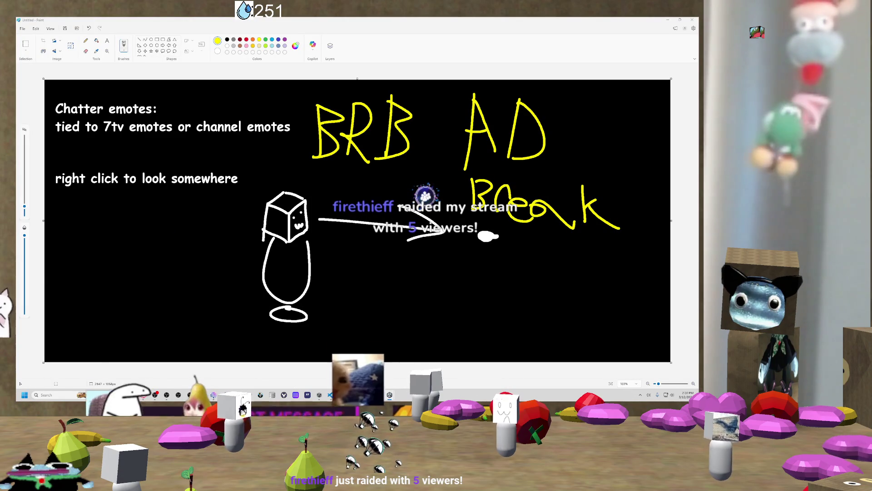
key("alt+Tab")
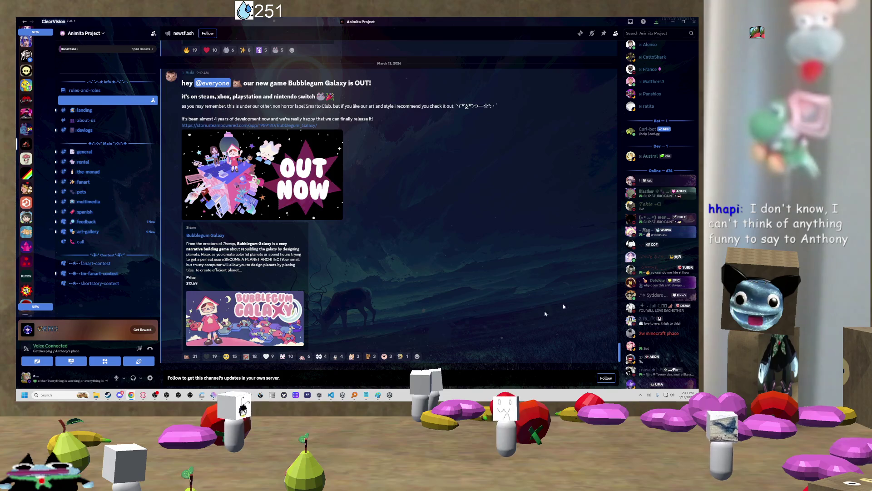
- Leave Discord's Bubblegum Galaxy announcement and return to the Paint drawing
mouse_move(380, 395)
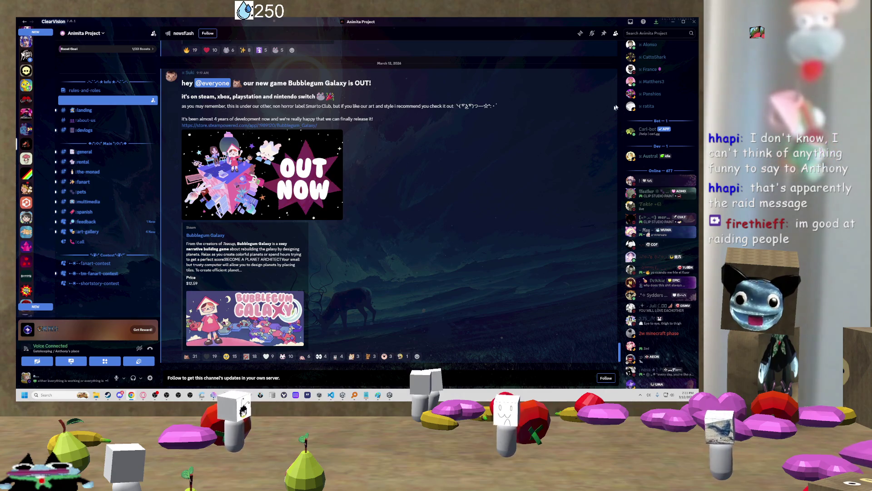
key("alt+Tab")
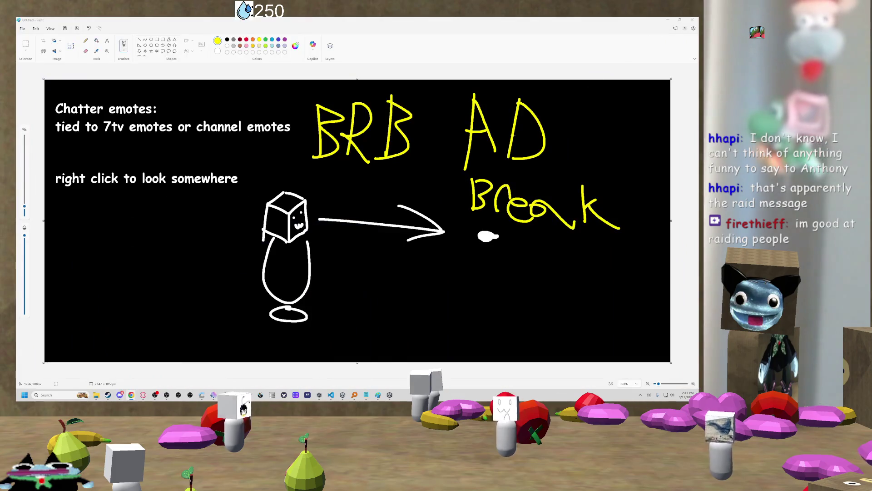
- Undo three times to erase the yellow 'BRB AD Break' lettering
key("ctrl+z")
key("ctrl+z")
key("ctrl+z")
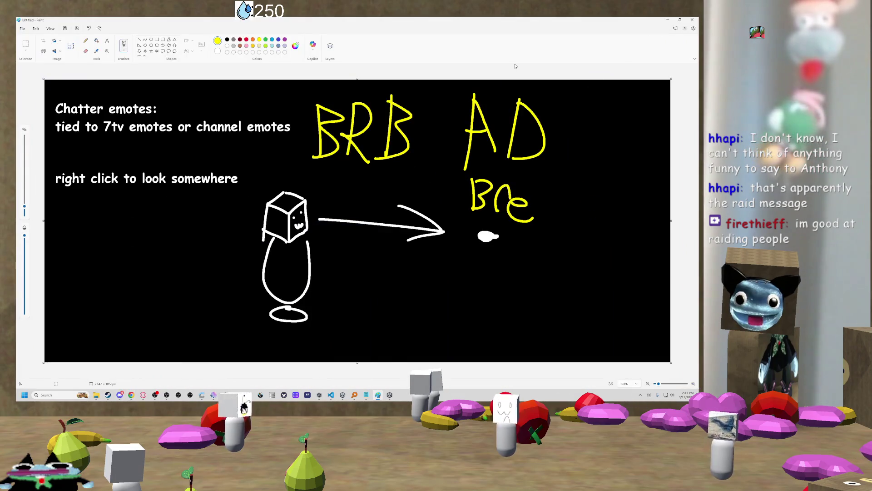
key("ctrl+z")
key("ctrl+z")
key("ctrl+z")
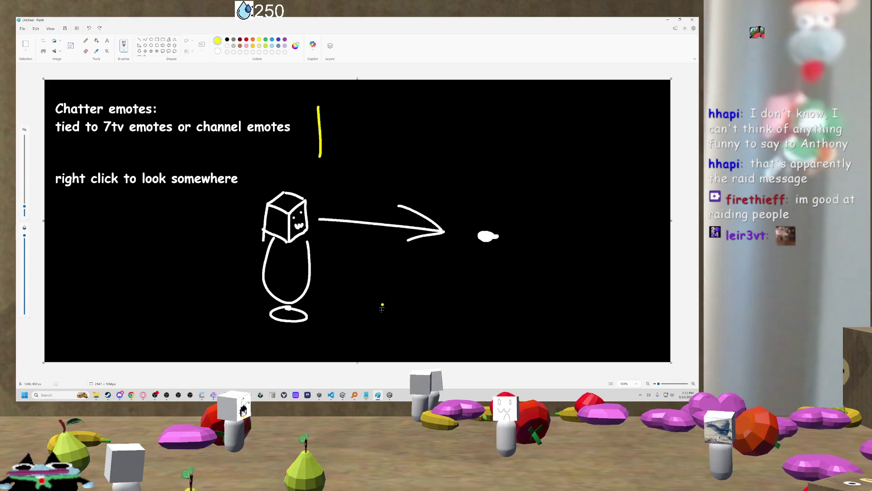
key("ctrl+z")
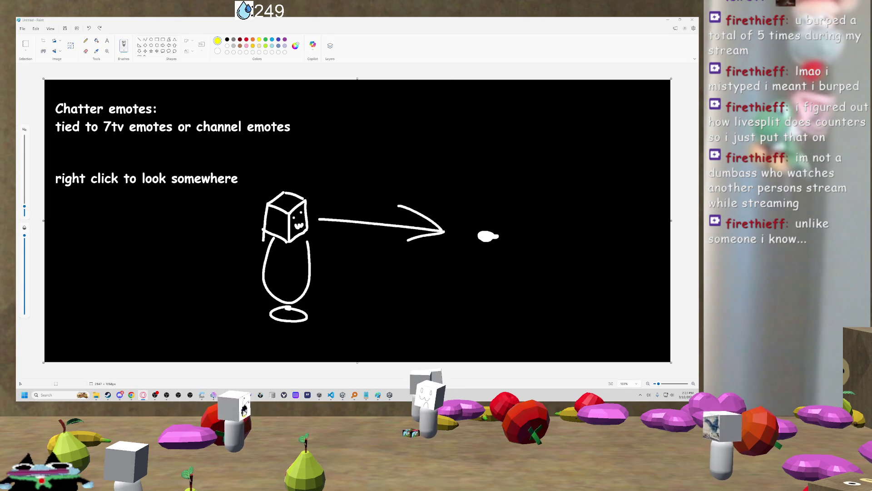
left_click(167, 396)
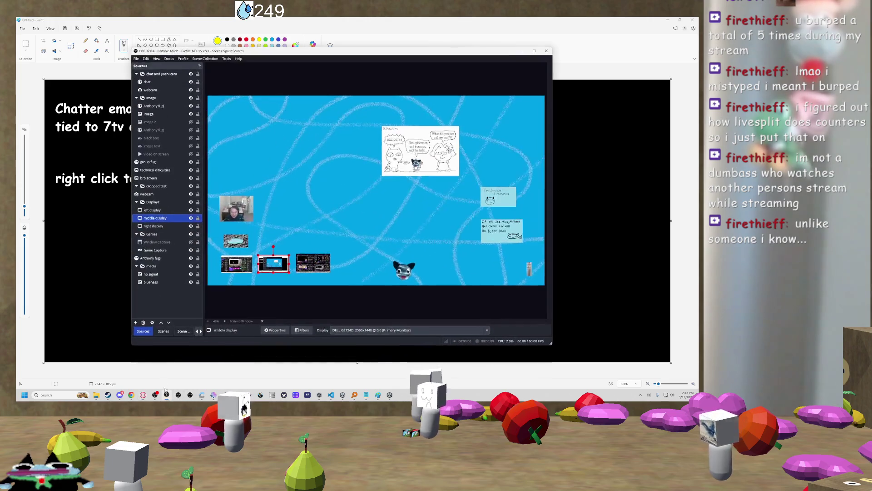
- Enlarge the right display capture in the stream scene, then minimize OBS
left_click(287, 265)
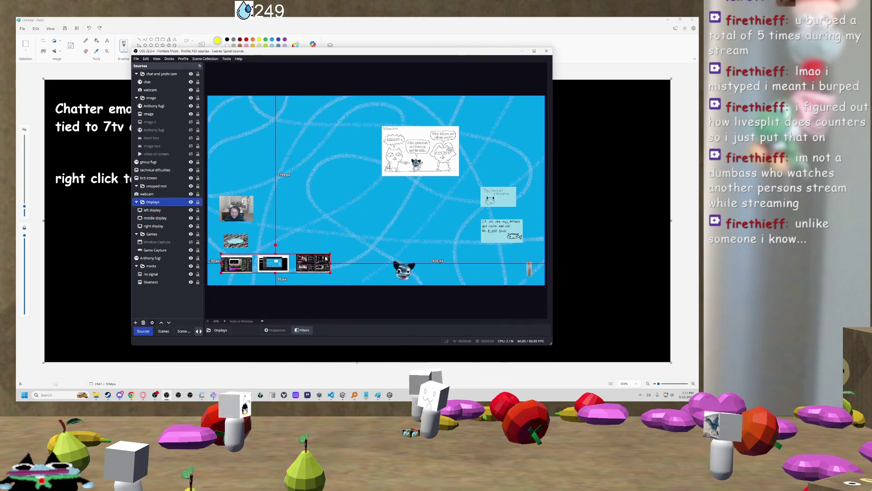
left_click(161, 224)
mouse_move(330, 255)
left_mouse_down()
mouse_move(384, 210)
mouse_move(527, 129)
mouse_move(510, 118)
mouse_move(507, 135)
mouse_move(409, 200)
mouse_move(355, 288)
mouse_move(328, 254)
left_mouse_up()
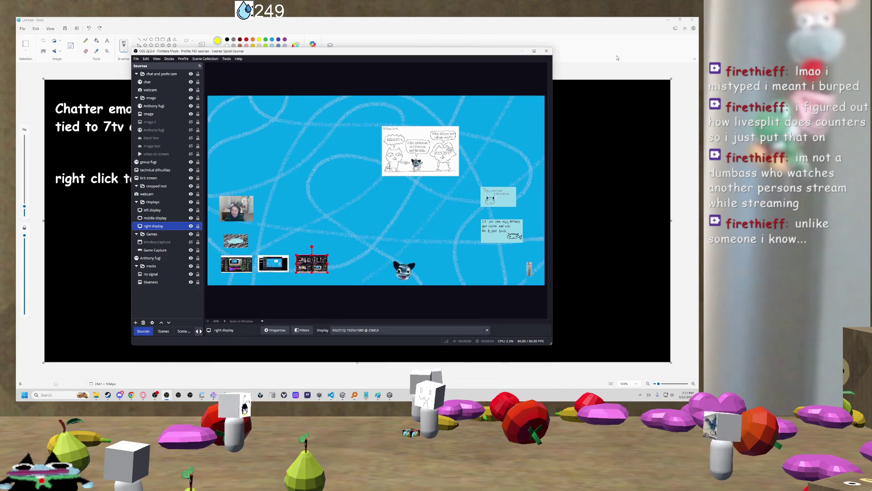
left_click(644, 53)
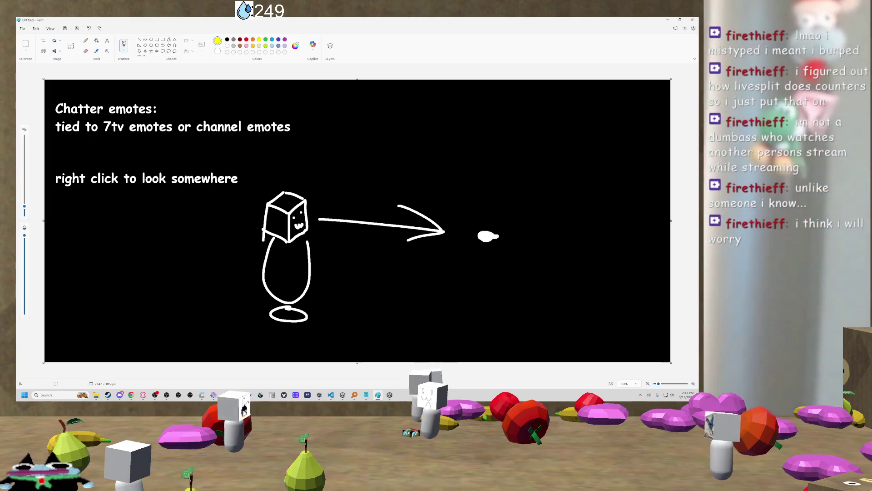
key("alt+Tab")
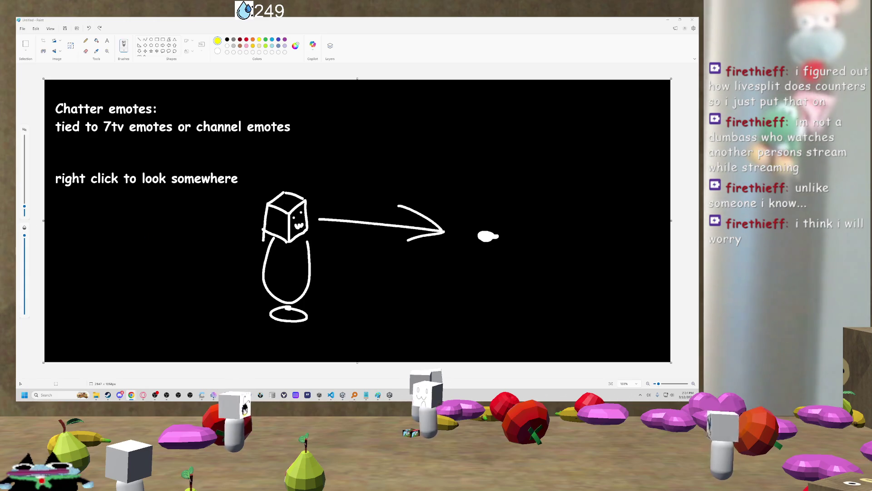
left_click(668, 20)
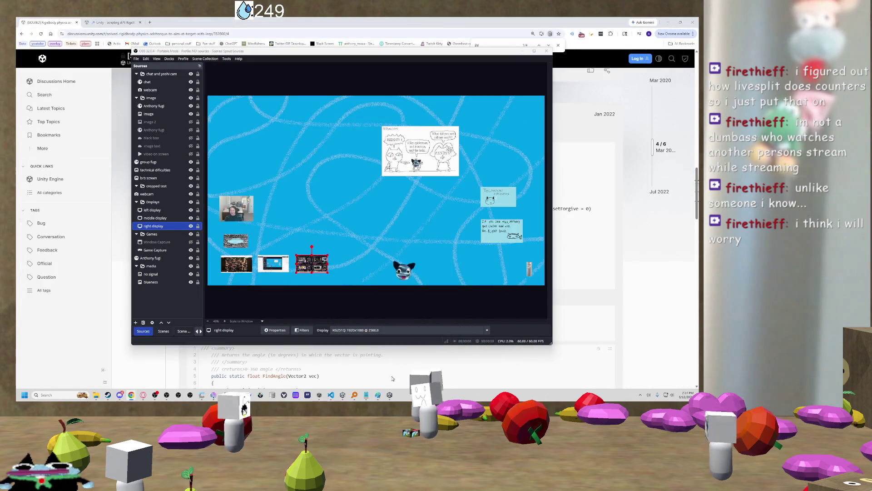
- Scroll through the forum's TorqueTo code, then switch to the Unity streamspace editor
mouse_move(378, 395)
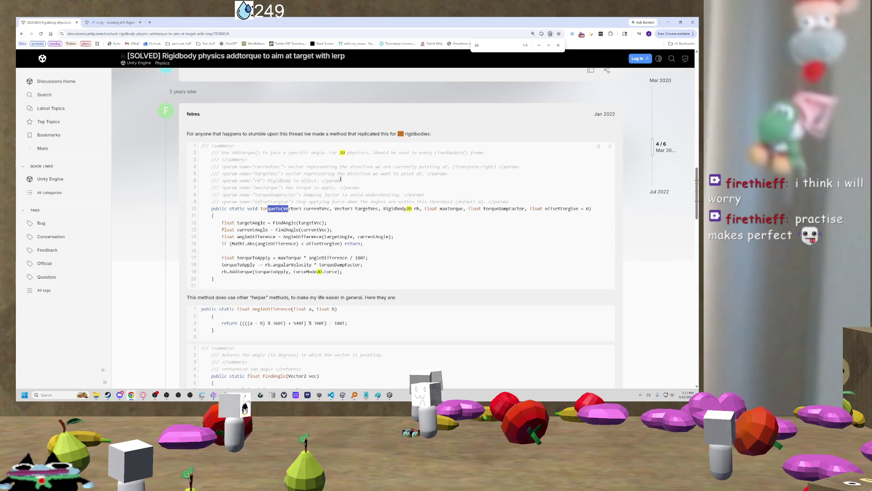
left_click(144, 122)
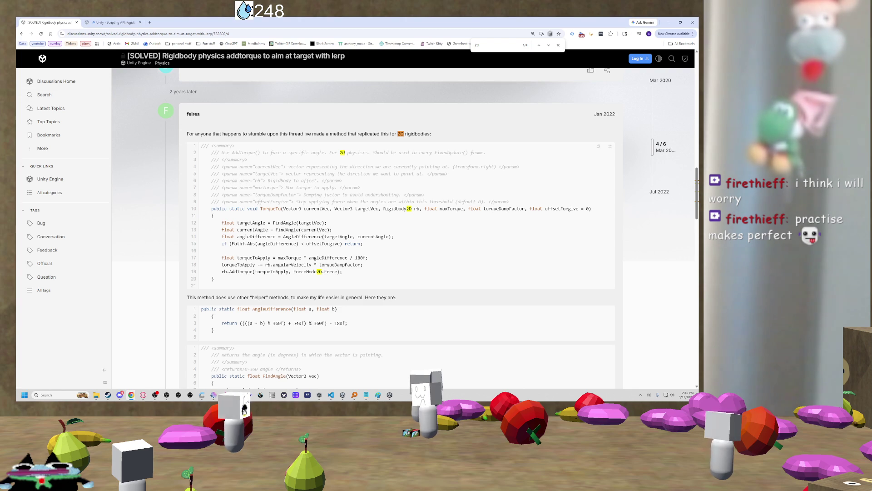
scroll(400, 227, "down", 1)
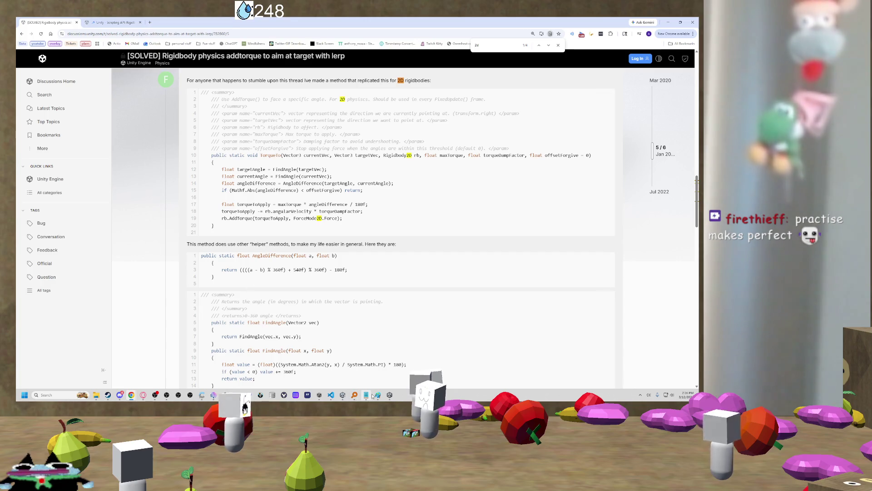
mouse_move(375, 399)
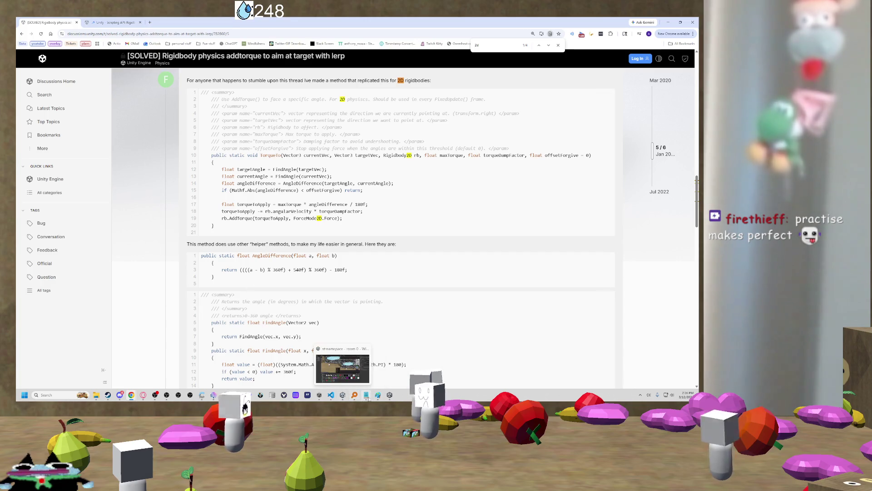
mouse_move(345, 399)
left_click(332, 367)
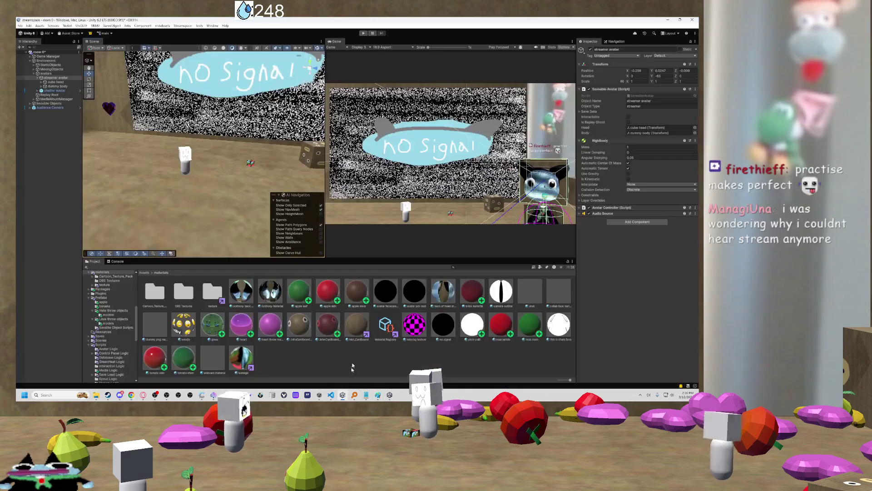
- Frame the chatter avatar up close in the Scene view
mouse_move(266, 163)
left_mouse_down()
mouse_move(292, 133)
mouse_move(275, 138)
left_mouse_up()
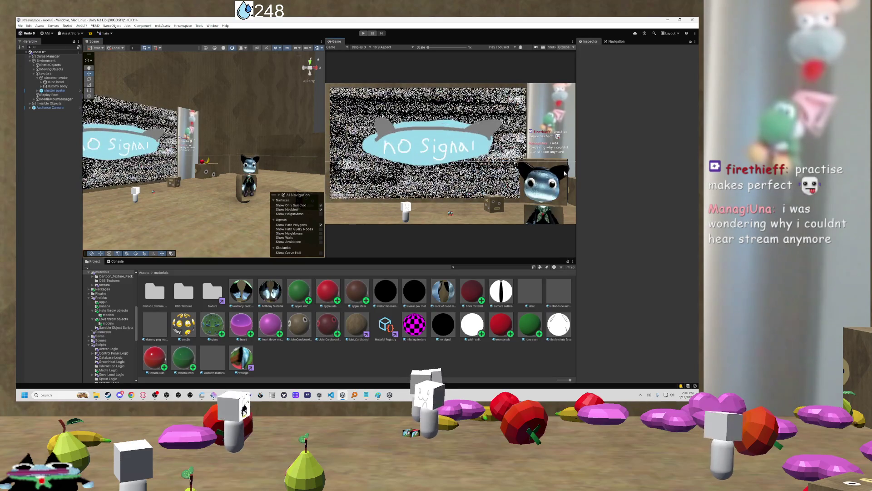
left_click_drag(308, 151, 317, 151)
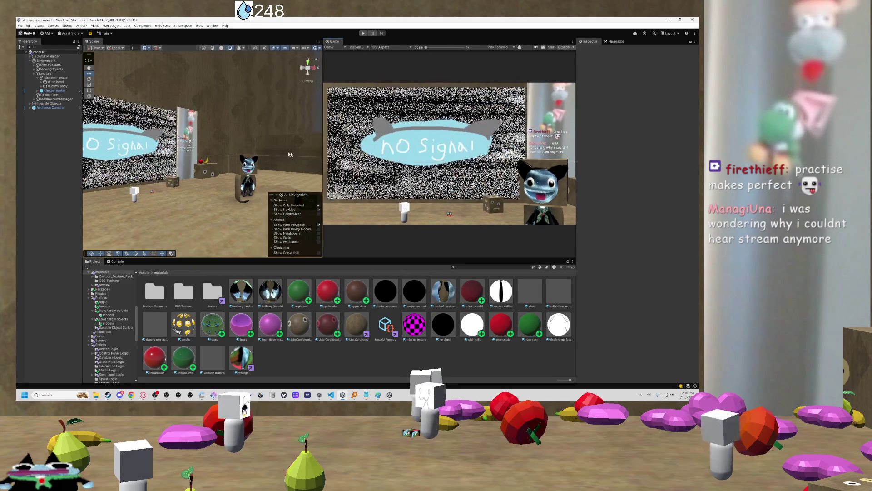
key("f")
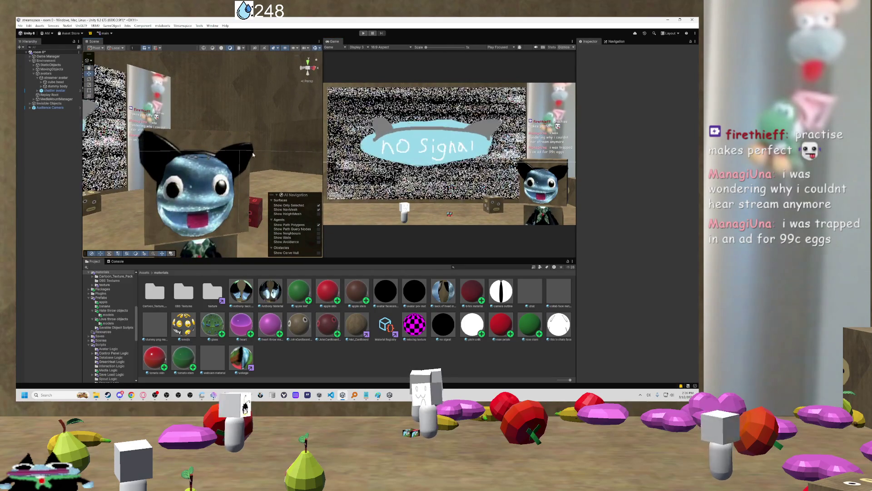
scroll(256, 148, "down", 6)
scroll(227, 158, "up", 6)
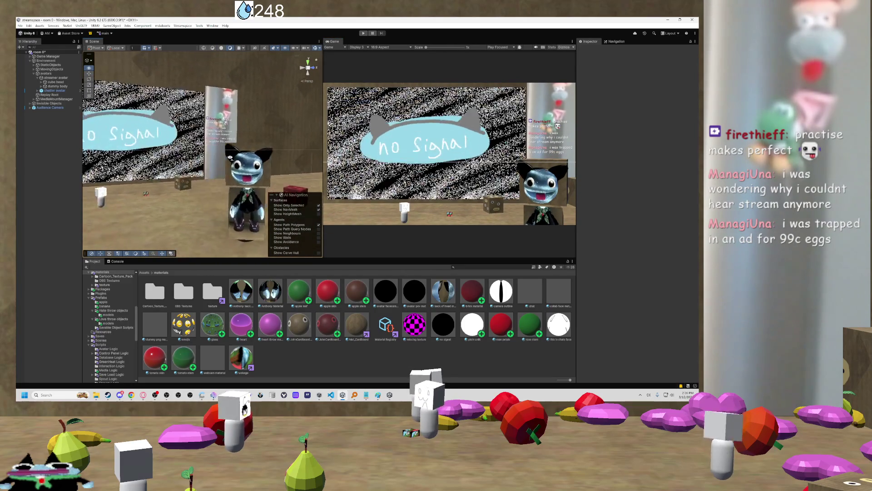
- Orbit back to a wide room view facing the No Signal screen and red cube
mouse_move(275, 157)
left_mouse_down()
mouse_move(326, 167)
mouse_move(415, 131)
mouse_move(392, 135)
left_mouse_up()
left_click_drag(260, 141, 266, 147)
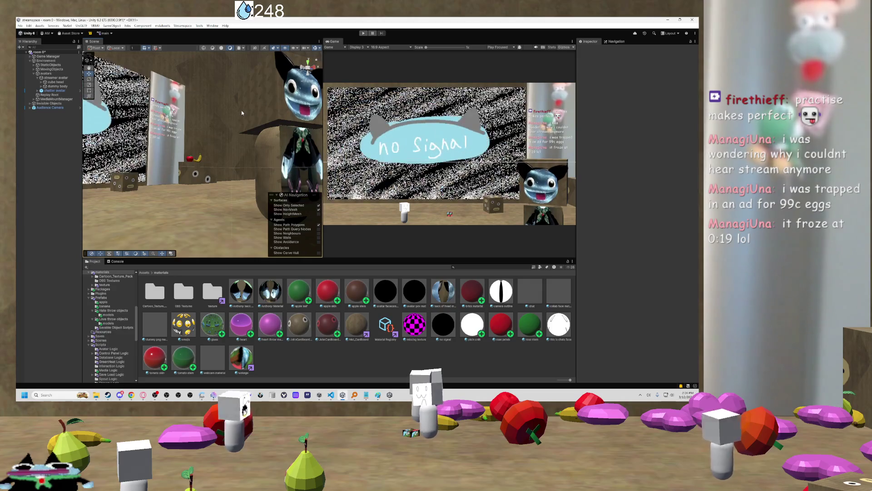
left_click_drag(241, 110, 151, 147)
key("f")
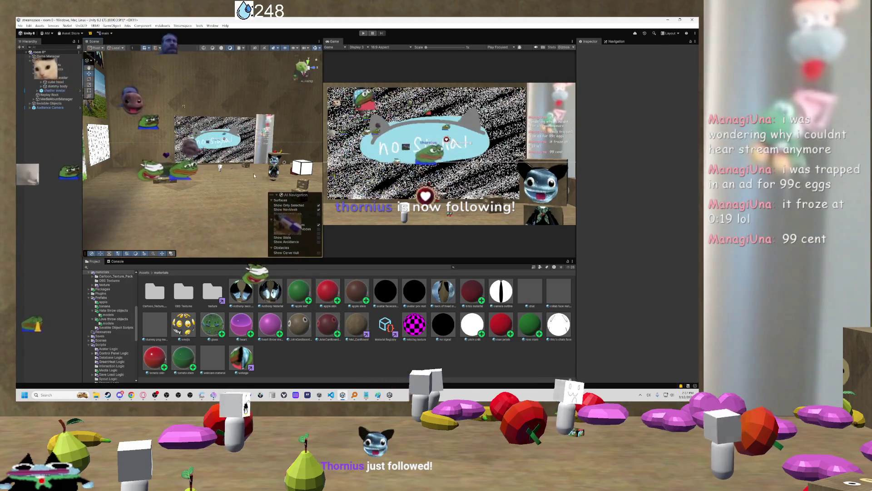
- Zoom in on the No Signal screen, orbit past the crates and fruit, then face it again
scroll(253, 173, "up", 5)
scroll(266, 168, "up", 2)
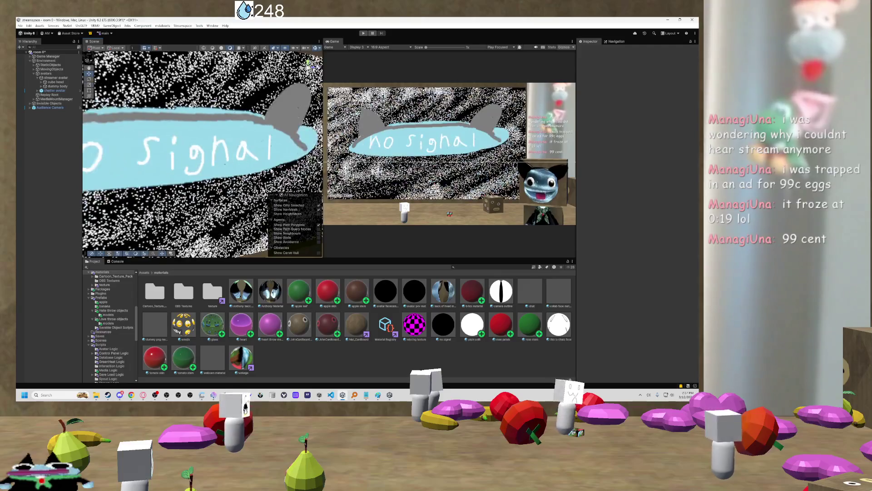
left_click_drag(271, 170, 274, 181)
scroll(274, 181, "down", 5)
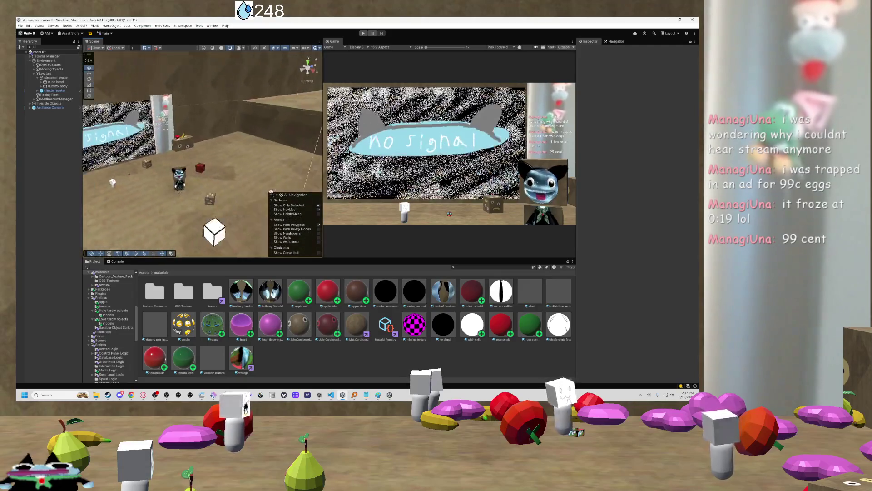
scroll(269, 181, "up", 5)
mouse_move(270, 181)
left_mouse_down()
mouse_move(275, 160)
mouse_move(258, 159)
mouse_move(260, 117)
mouse_move(251, 114)
mouse_move(311, 118)
mouse_move(230, 156)
mouse_move(219, 137)
mouse_move(244, 143)
mouse_move(189, 147)
left_mouse_up()
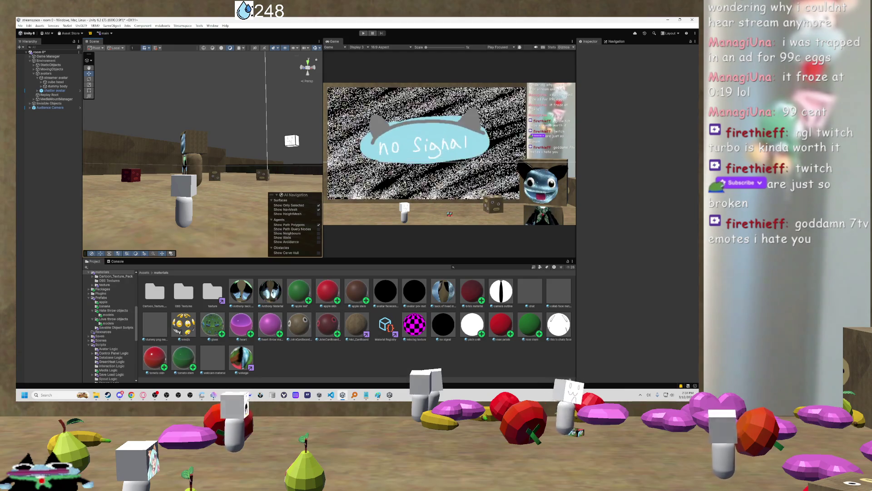
- Fly to the No Signal screen and chat panel with the avatar in view, then widen the Scene view
mouse_move(318, 200)
left_mouse_down()
mouse_move(31, 170)
mouse_move(45, 167)
left_mouse_up()
left_click_drag(84, 204, 96, 143)
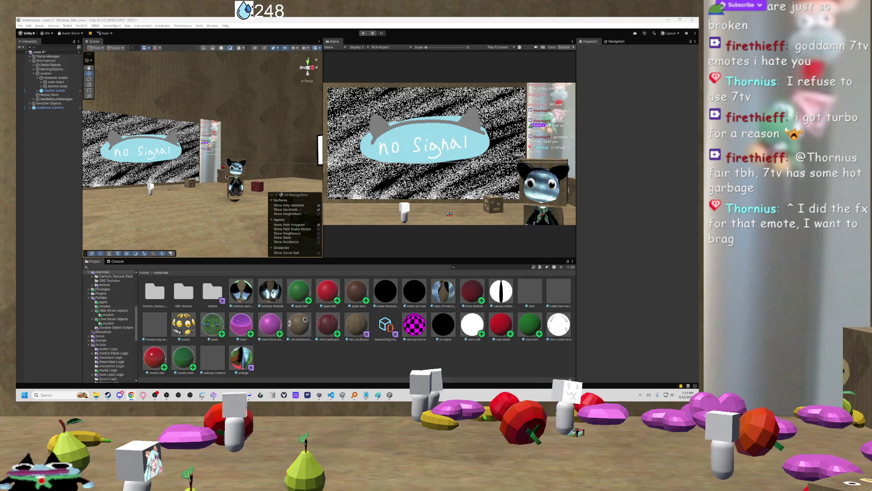
mouse_move(322, 150)
left_mouse_down()
mouse_move(474, 150)
mouse_move(463, 150)
left_mouse_up()
- Fly forward and back around the chat panel, avatar and No Signal screen
key("w")
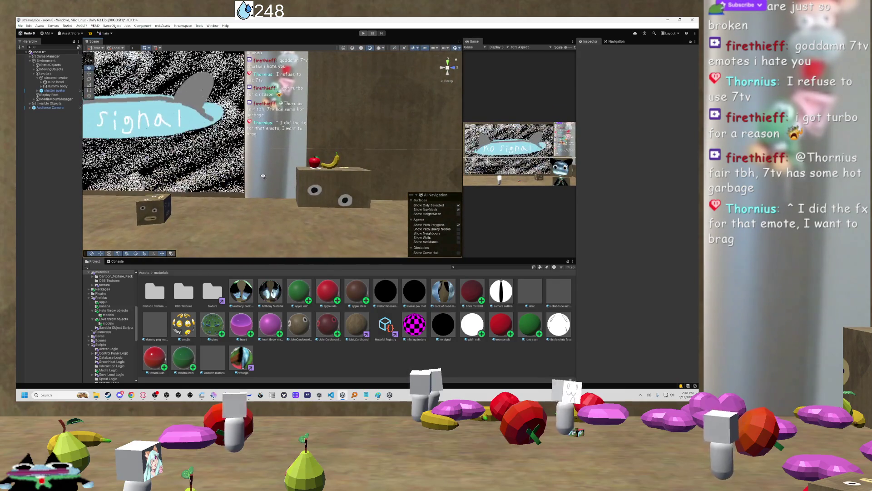
left_click_drag(263, 176, 260, 172)
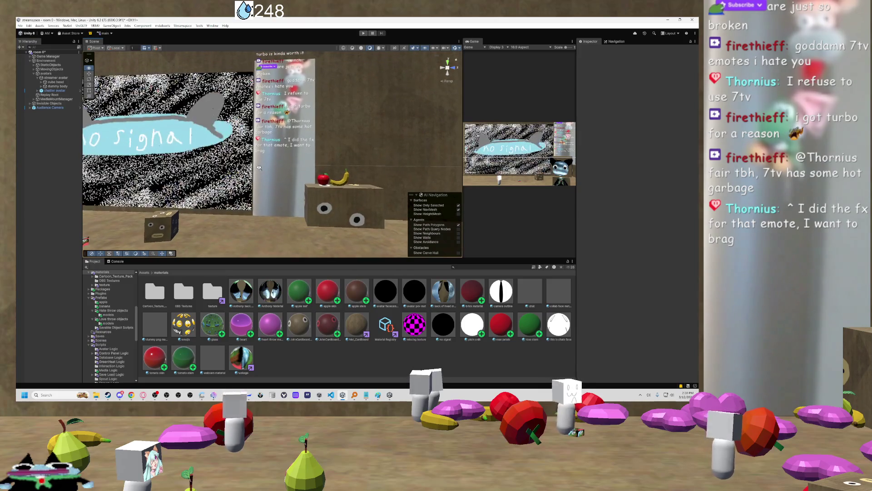
key("w")
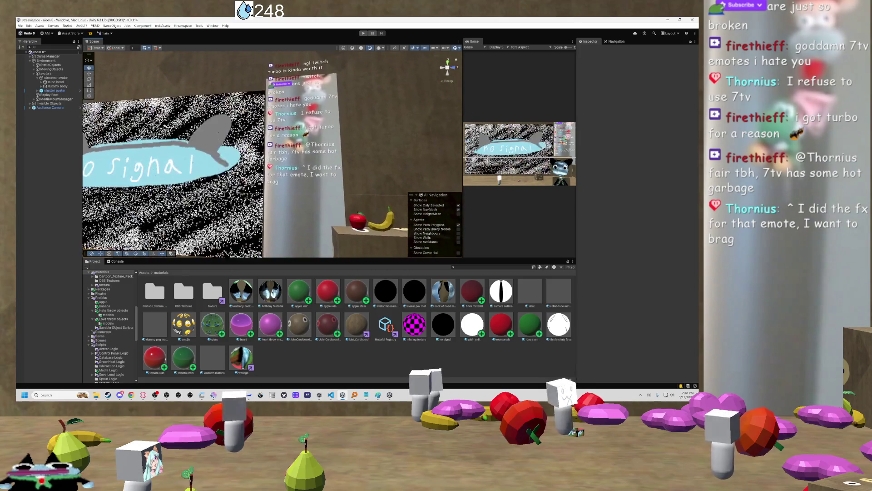
key("s")
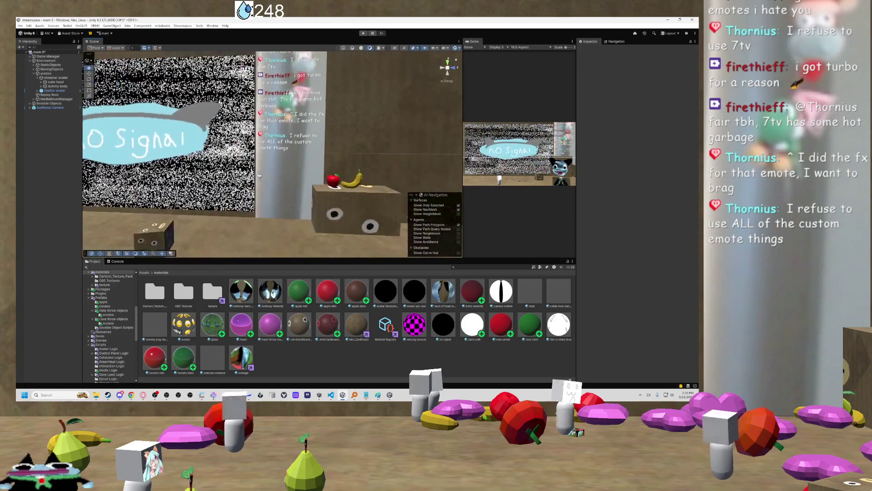
key("w")
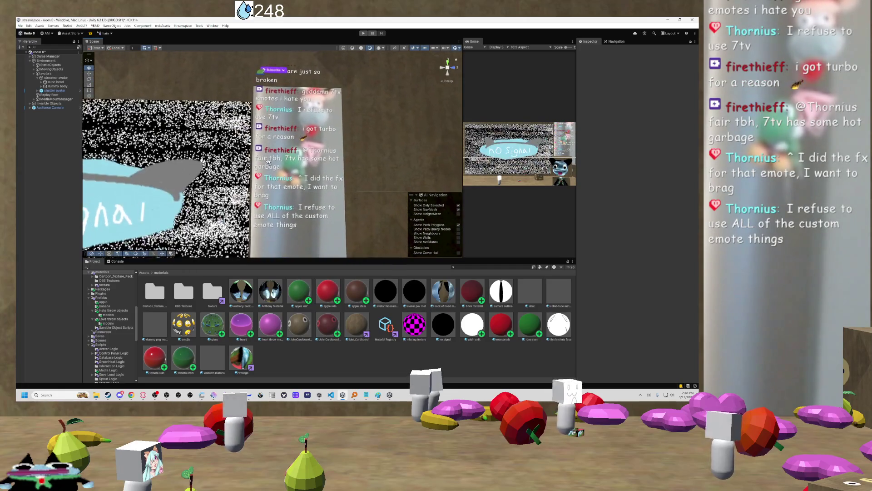
key("s")
key("w")
key("s")
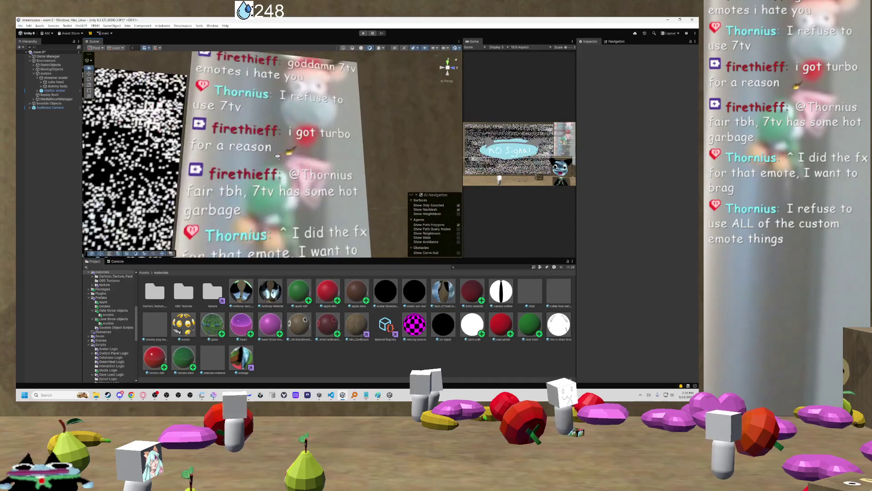
key("w")
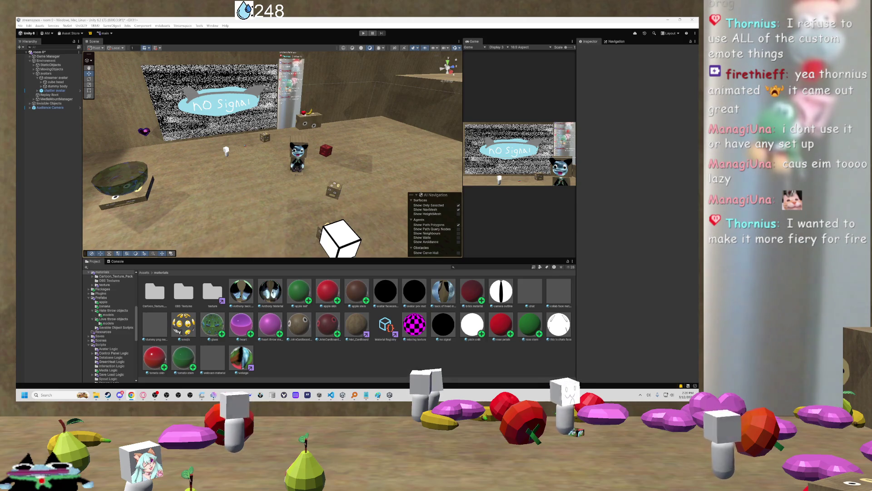
right_click(30, 138)
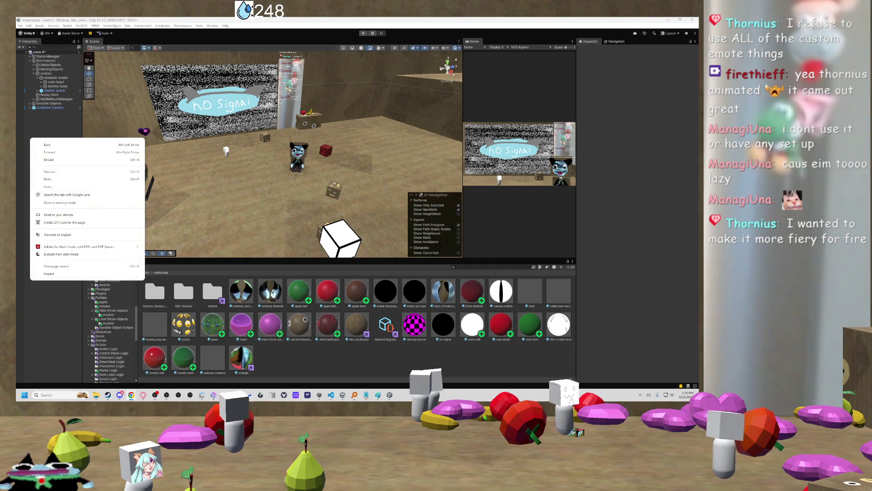
- Dismiss the stray Chrome menu and fly closer to the chat board and No Signal wall
key("Escape")
mouse_move(153, 165)
left_mouse_down()
mouse_move(108, 247)
mouse_move(143, 227)
mouse_move(137, 248)
mouse_move(297, 124)
mouse_move(256, 127)
mouse_move(264, 107)
mouse_move(250, 103)
left_mouse_up()
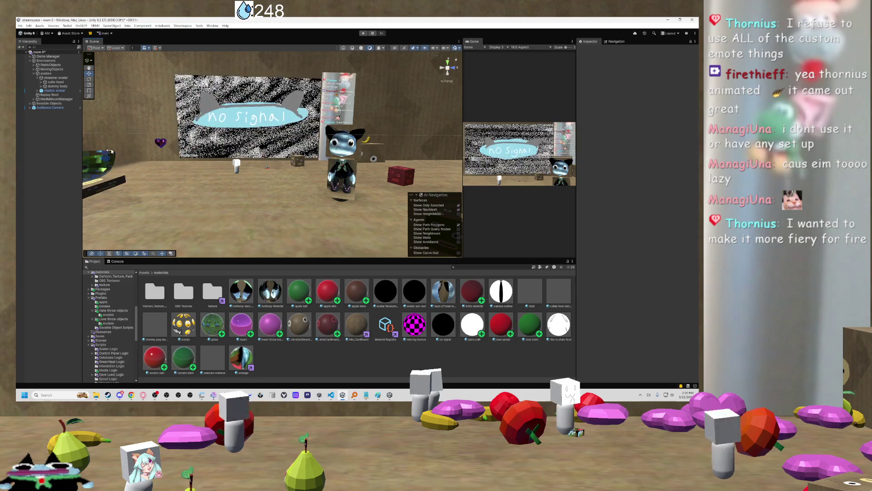
mouse_move(257, 131)
left_mouse_down()
mouse_move(262, 107)
mouse_move(246, 113)
mouse_move(293, 141)
left_mouse_up()
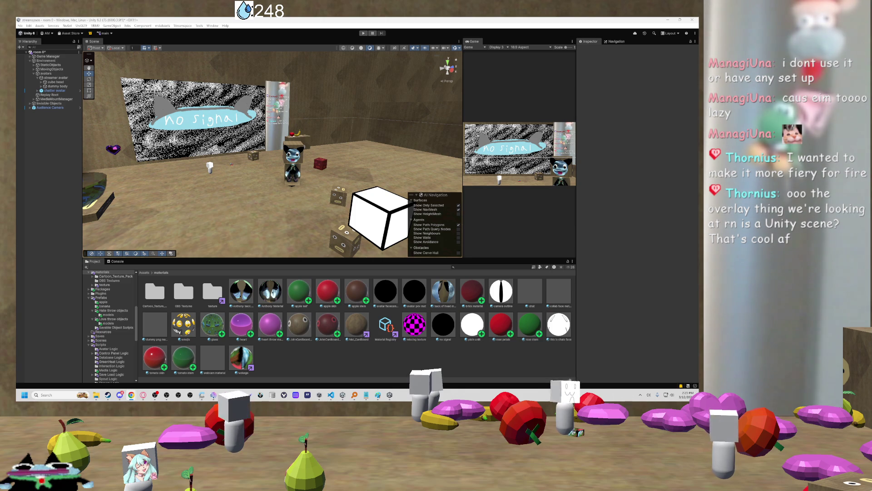
scroll(299, 159, "down", 5)
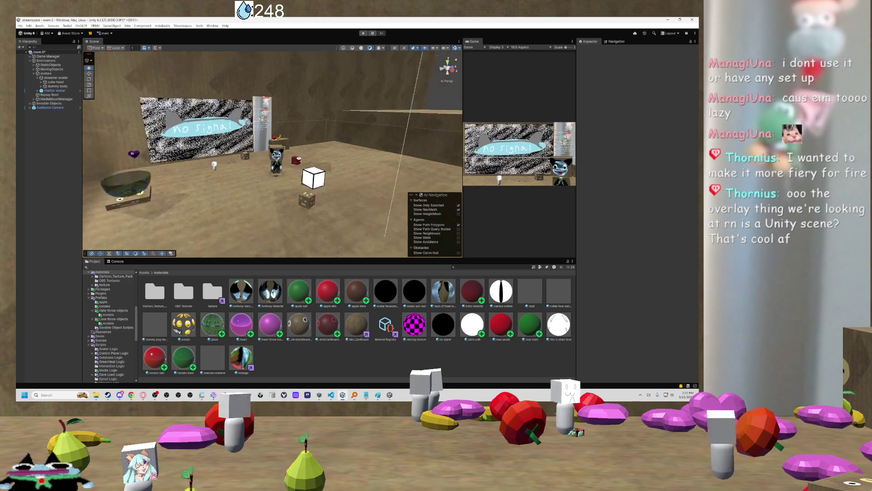
mouse_move(298, 160)
left_mouse_down()
mouse_move(322, 162)
mouse_move(360, 147)
left_mouse_up()
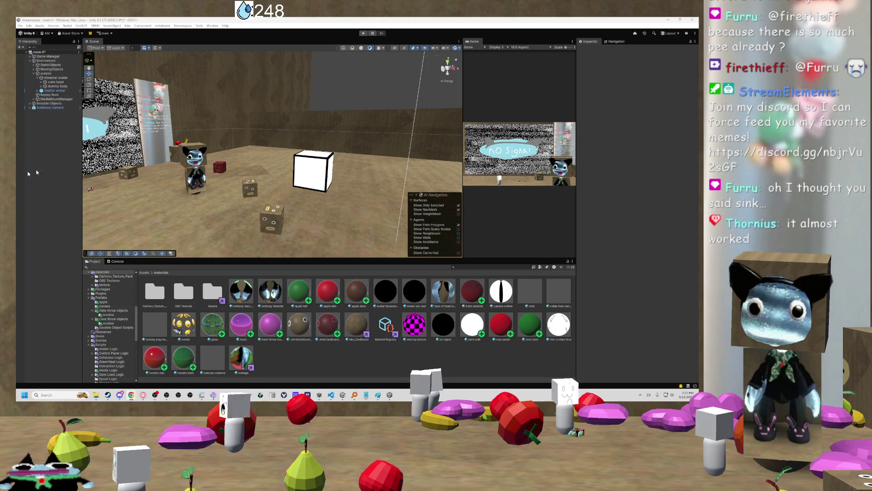
left_click(121, 396)
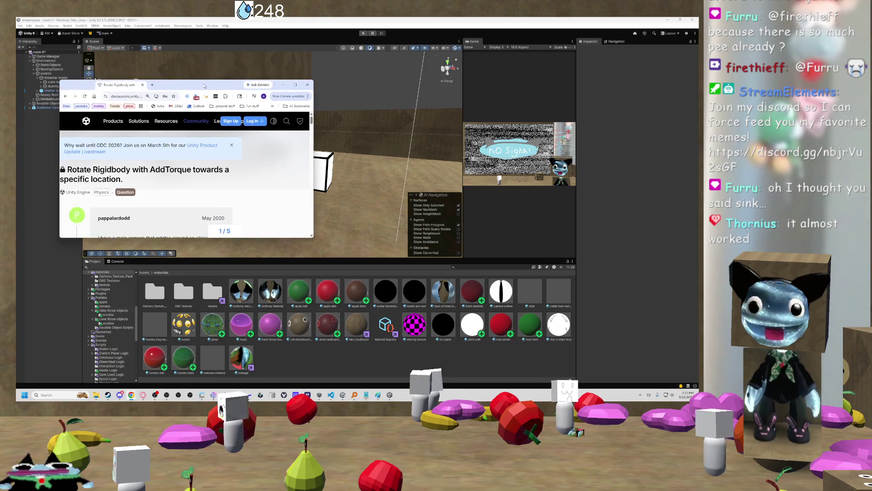
- Maximize the browser on the AddTorque-towards-a-location thread and skim its replies
double_click(202, 84)
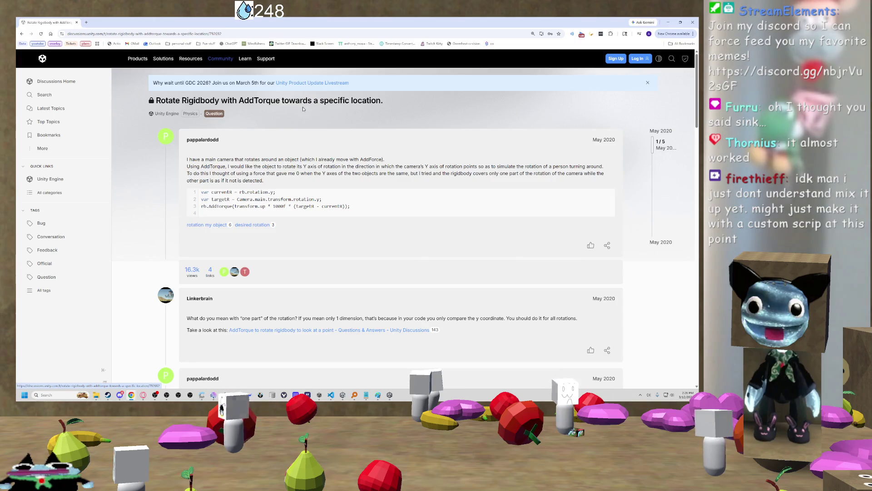
scroll(303, 125, "down", 1)
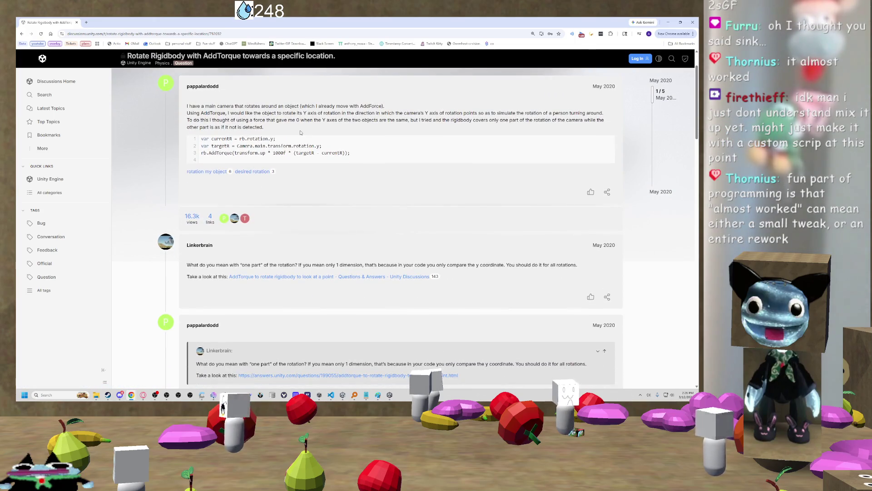
scroll(300, 132, "up", 1)
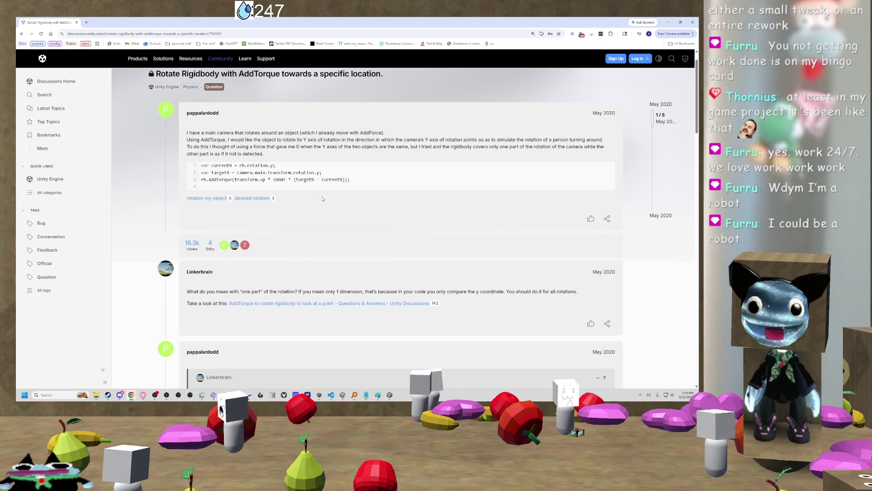
- Read through the question's opening lines and the replies in the AddTorque thread
left_click_drag(190, 133, 362, 139)
left_click(329, 140)
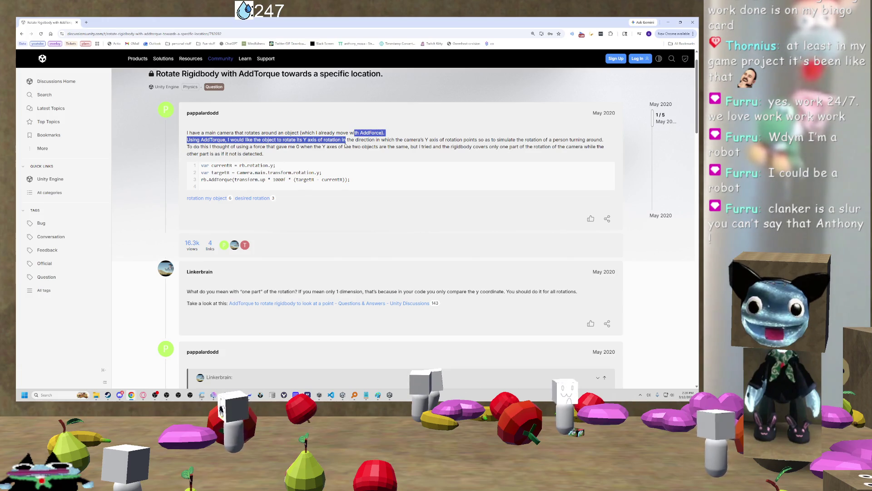
scroll(260, 245, "down", 3)
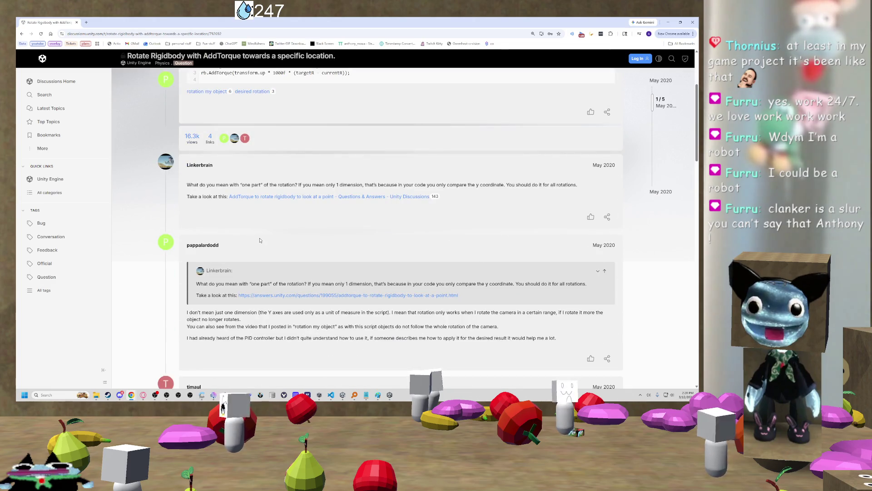
scroll(260, 240, "up", 1)
scroll(256, 245, "up", 1)
- Follow the link to the 'AddTorque to rotate rigidbody to look at a point' thread
left_click_drag(207, 291, 293, 285)
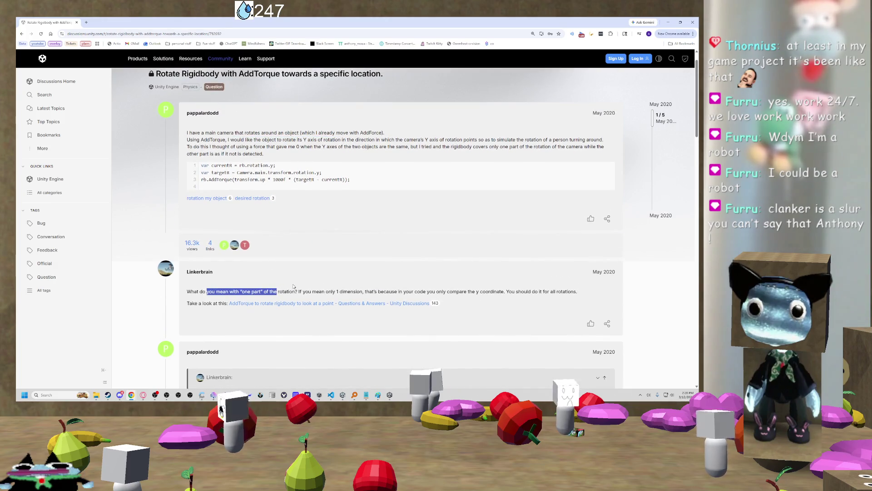
scroll(294, 282, "down", 1)
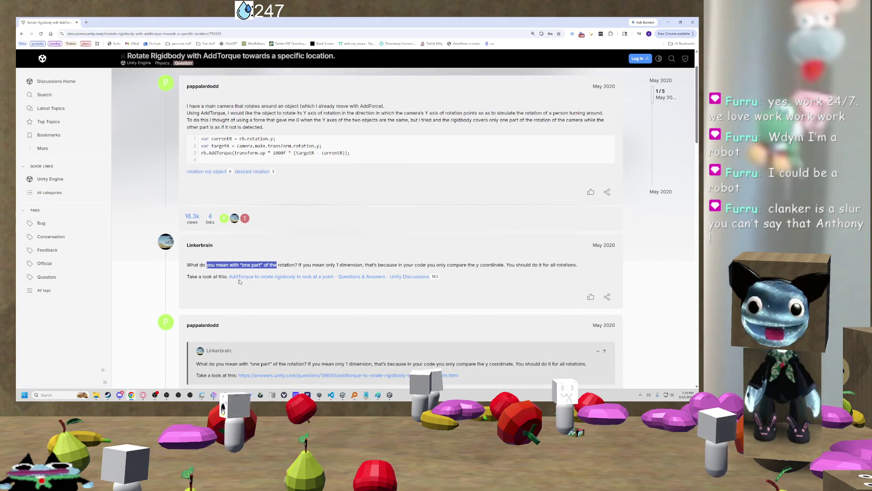
left_click(294, 279)
- Read the solved look-at-a-point PID answer, then bring back the Undertale orchestra concert tab
left_click_drag(182, 101, 219, 97)
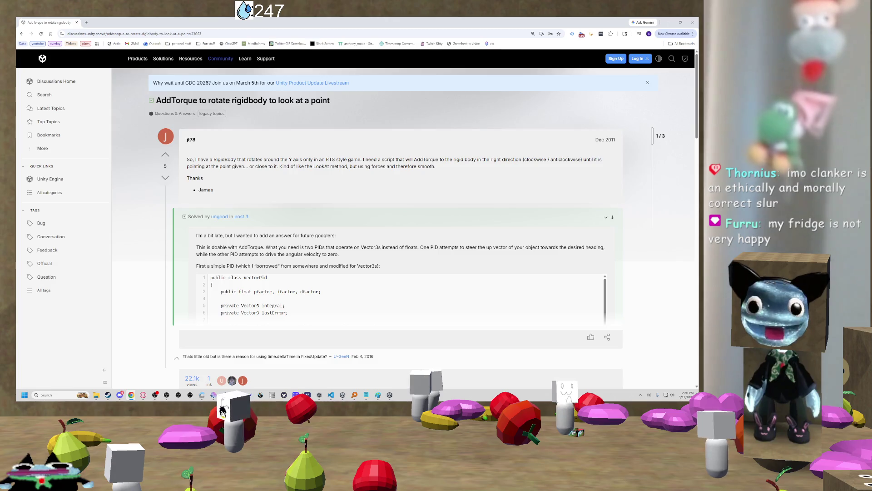
key("super")
key("super")
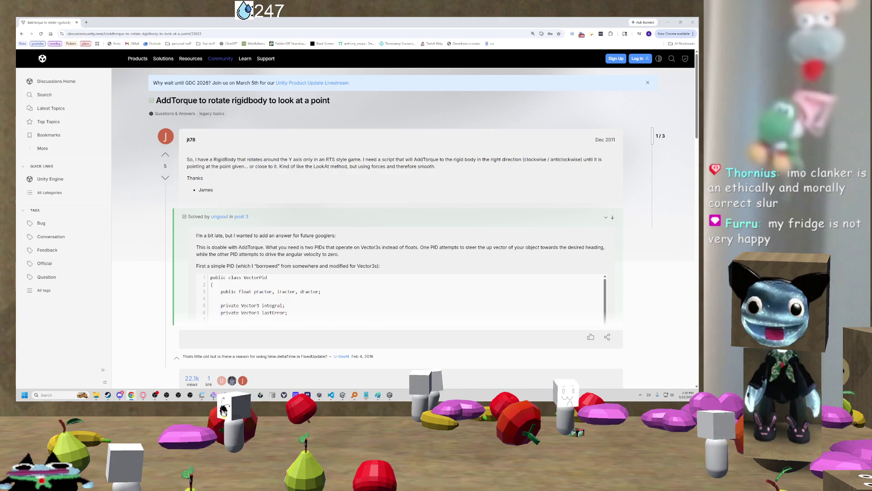
key("ctrl+shift+t")
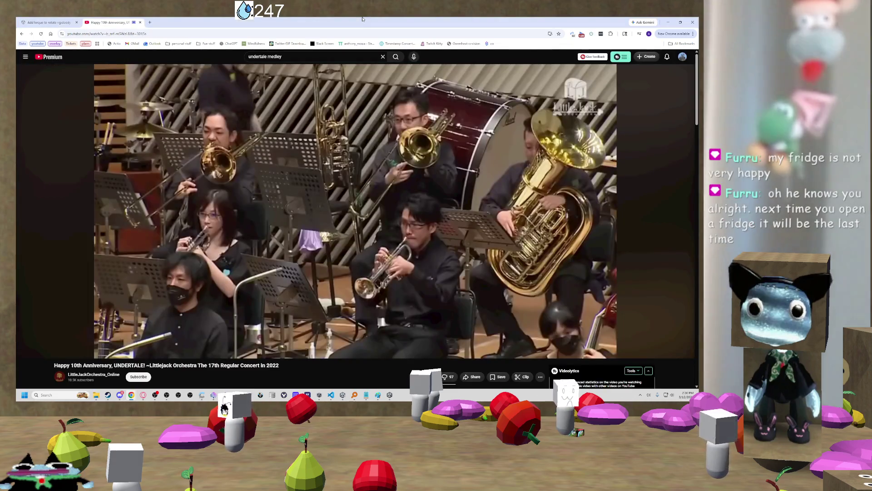
- Rewind the Undertale concert 5 seconds, play it, then close the YouTube tab
key("Left")
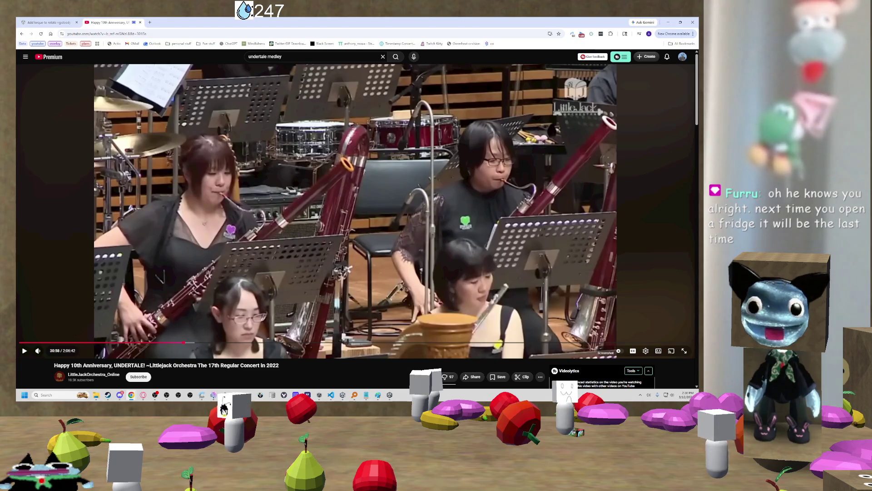
left_click(273, 283)
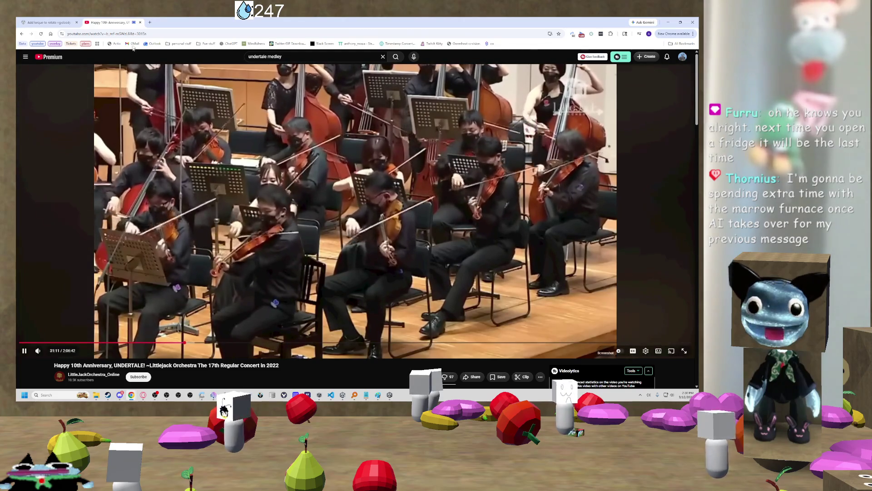
middle_click(122, 24)
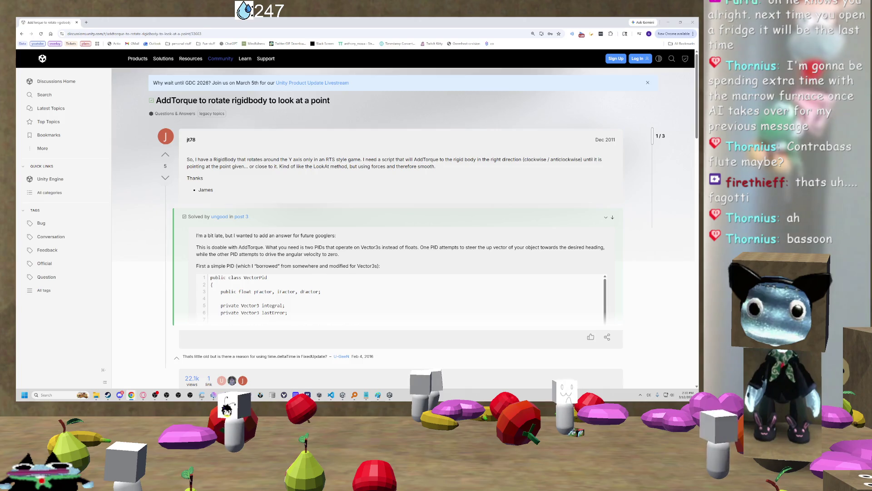
- Highlight the VectorPid class declaration and its Vector3 integral field in the PID answer
scroll(277, 158, "down", 1)
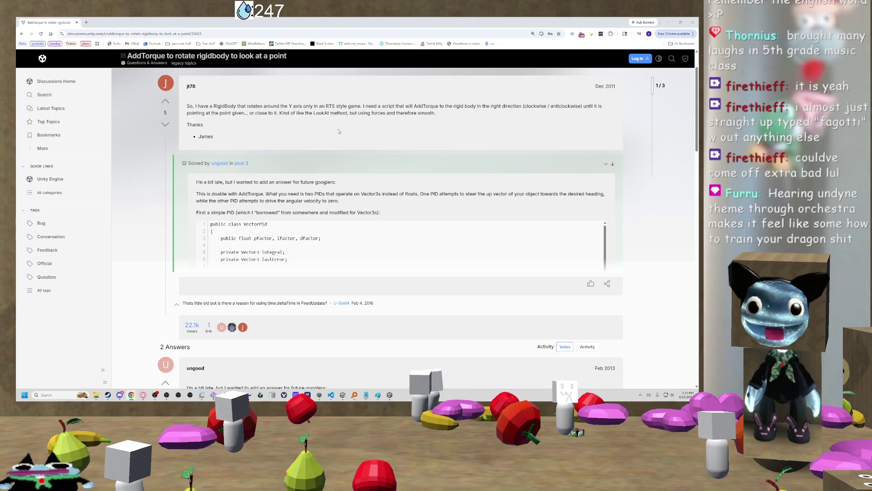
scroll(338, 131, "up", 1)
scroll(338, 132, "down", 1)
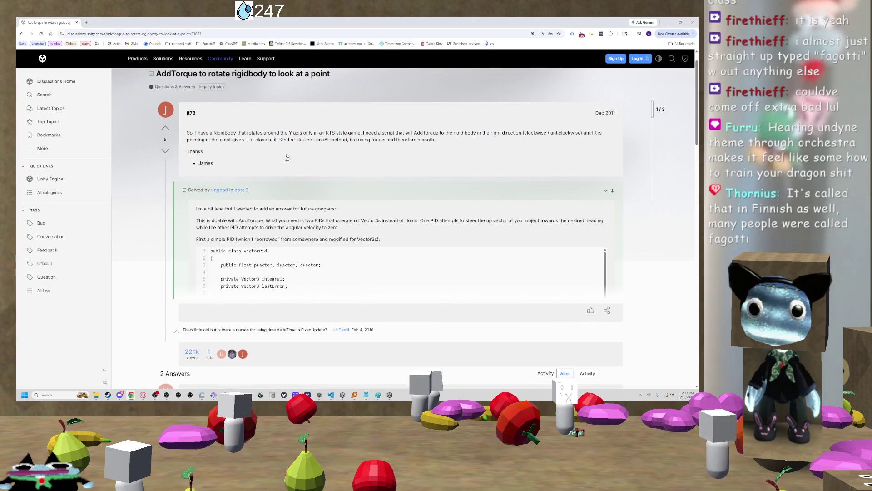
left_click_drag(215, 224, 270, 228)
left_click(274, 226)
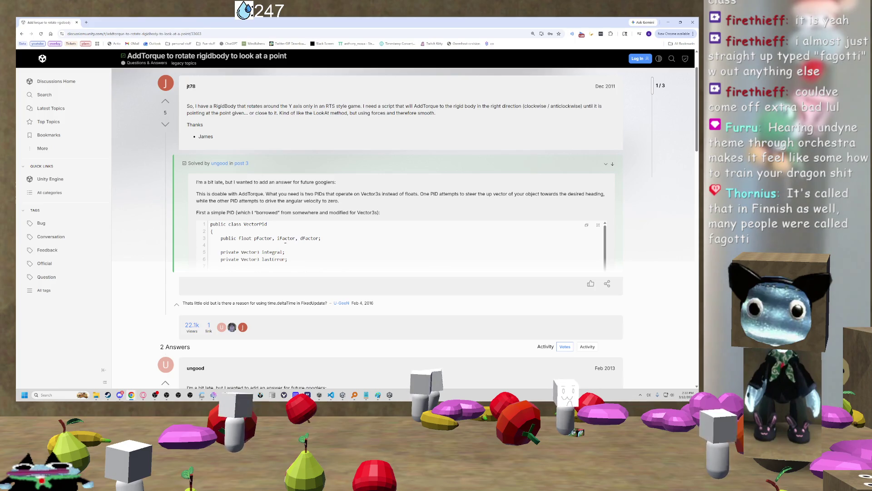
left_click_drag(225, 252, 280, 252)
left_click(280, 251)
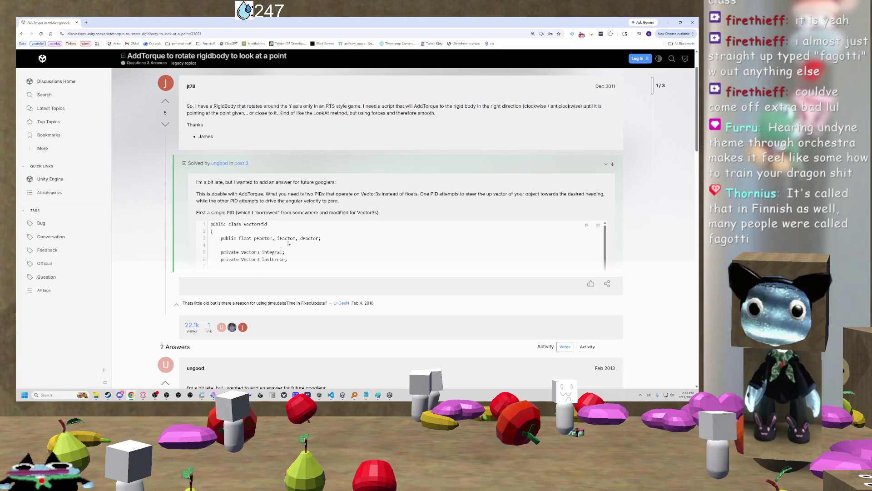
- View the full PID code sample enlarged, then close it
scroll(347, 221, "down", 2)
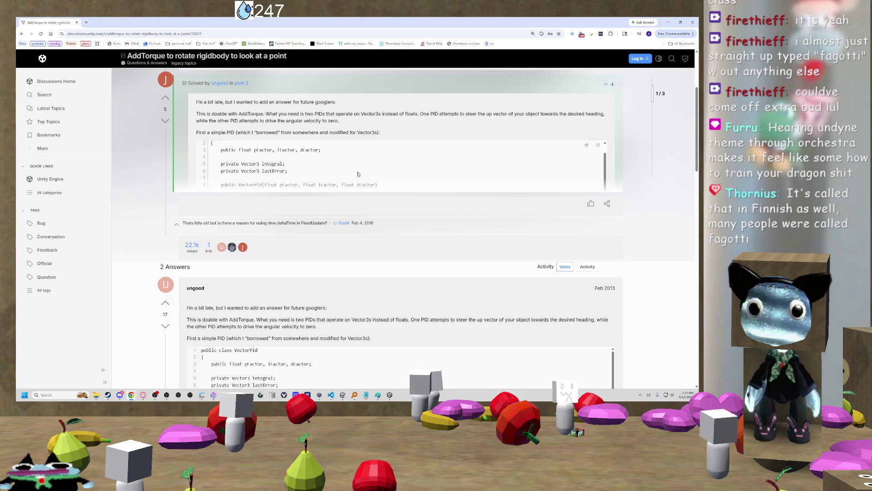
left_click(598, 146)
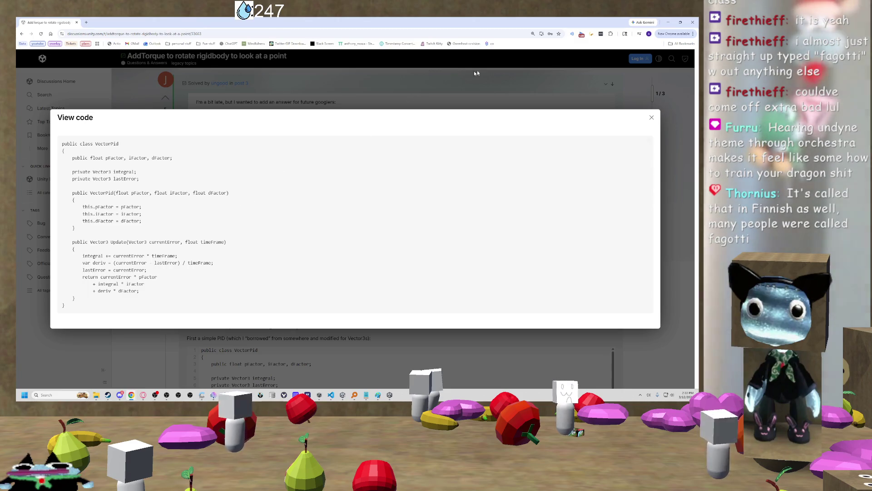
left_click(652, 119)
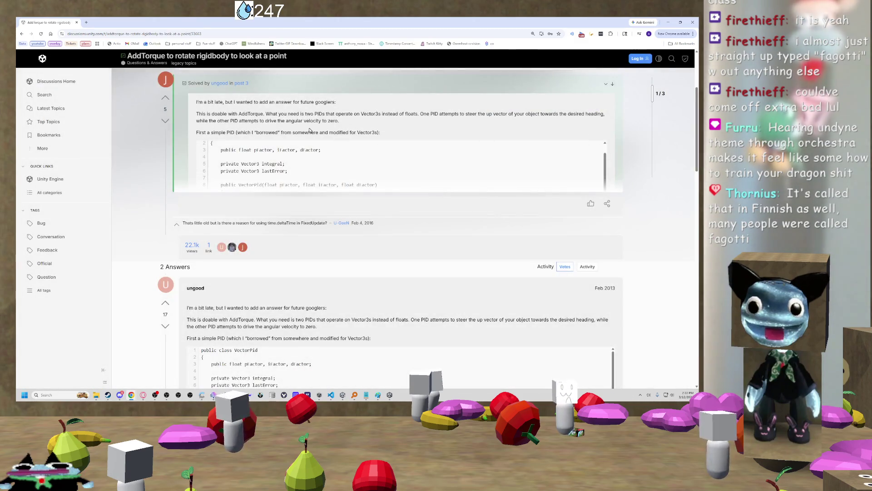
- Scroll through the thread's 2 Answers and reopen the VectorPid snippet enlarged
scroll(347, 210, "down", 1)
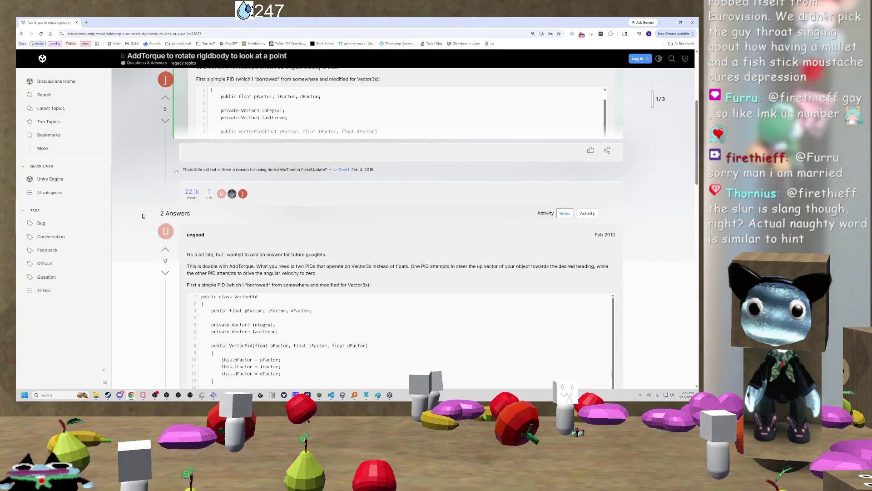
scroll(288, 194, "down", 2)
scroll(286, 191, "up", 4)
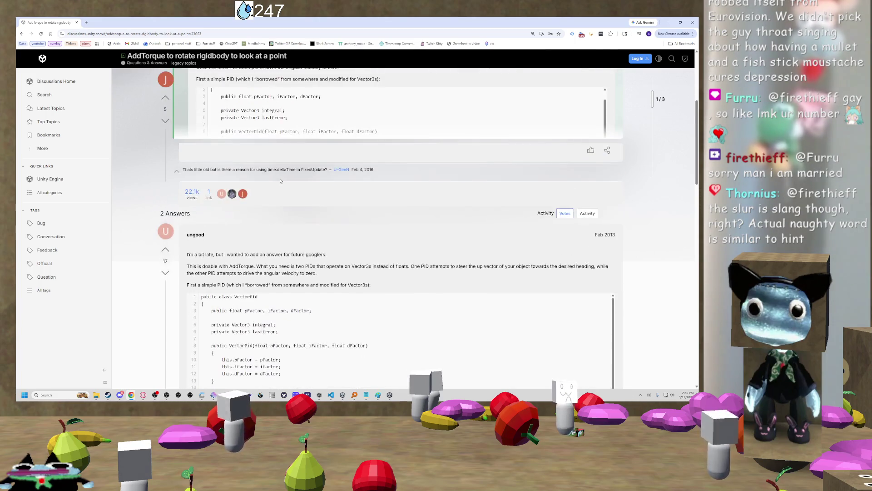
scroll(275, 182, "down", 4)
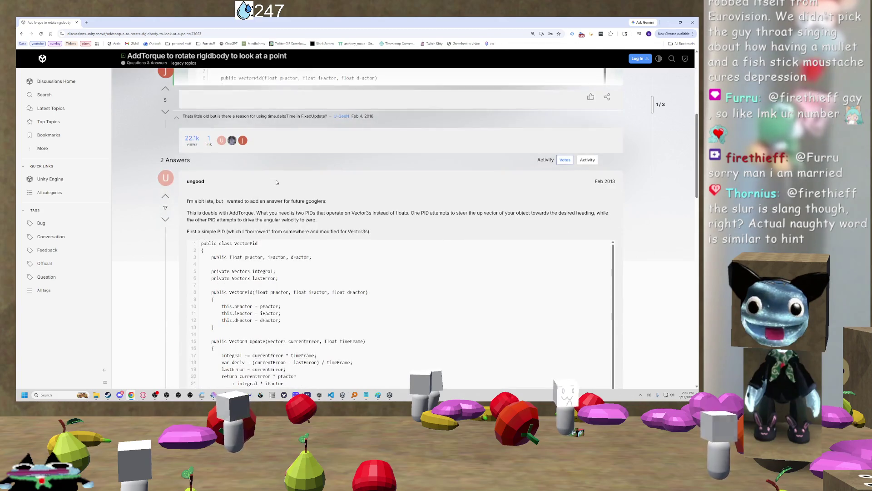
scroll(293, 177, "down", 2)
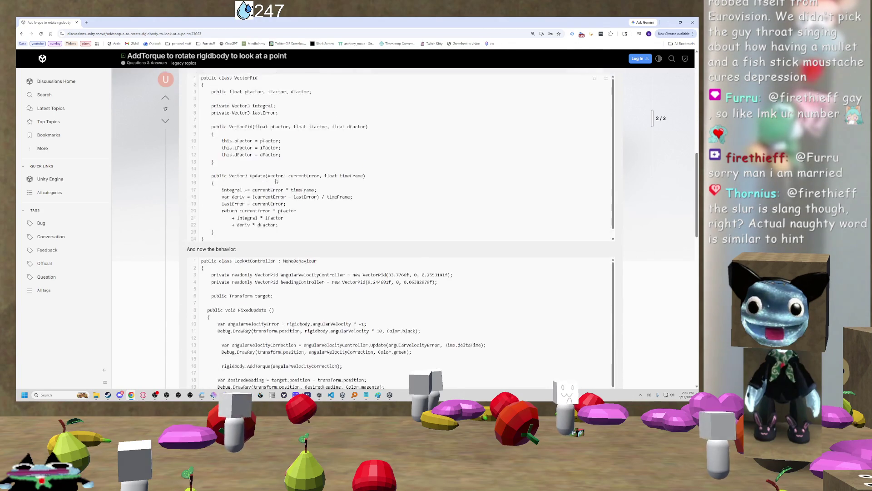
scroll(294, 177, "up", 5)
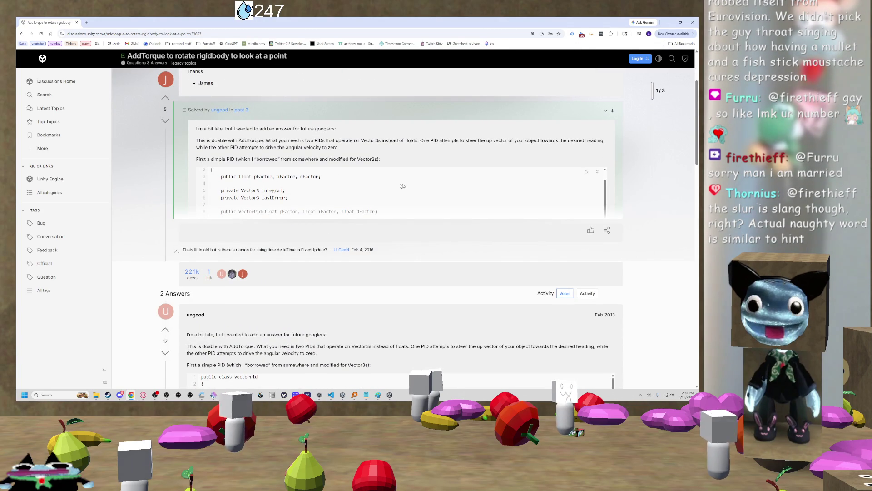
left_click(599, 172)
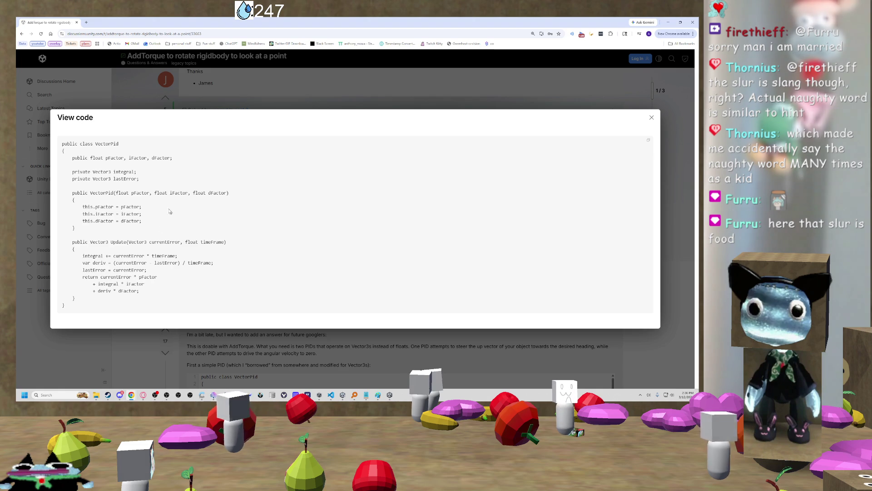
- Highlight timeFrame, Update and deriv in the enlarged VectorPid code
left_click_drag(90, 255, 160, 255)
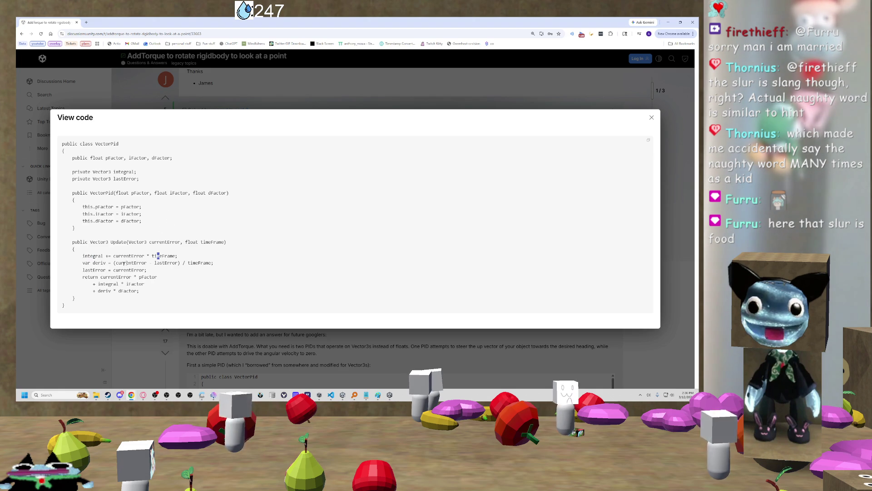
double_click(164, 255)
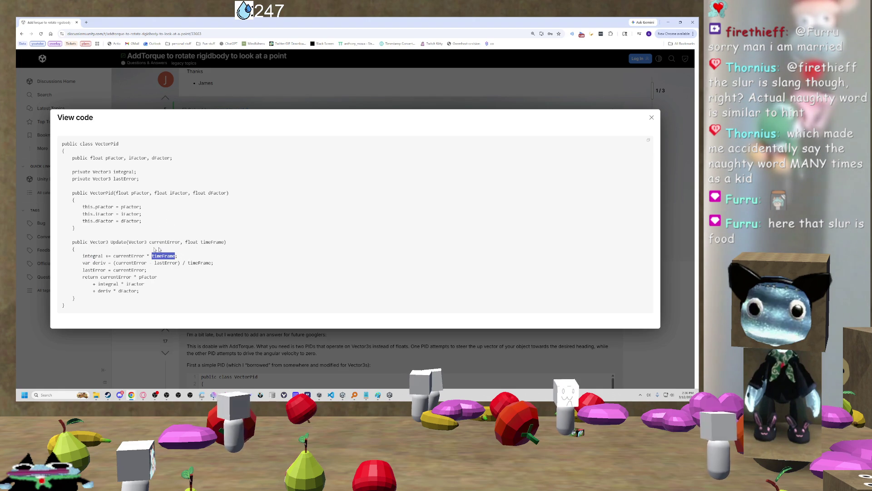
double_click(121, 243)
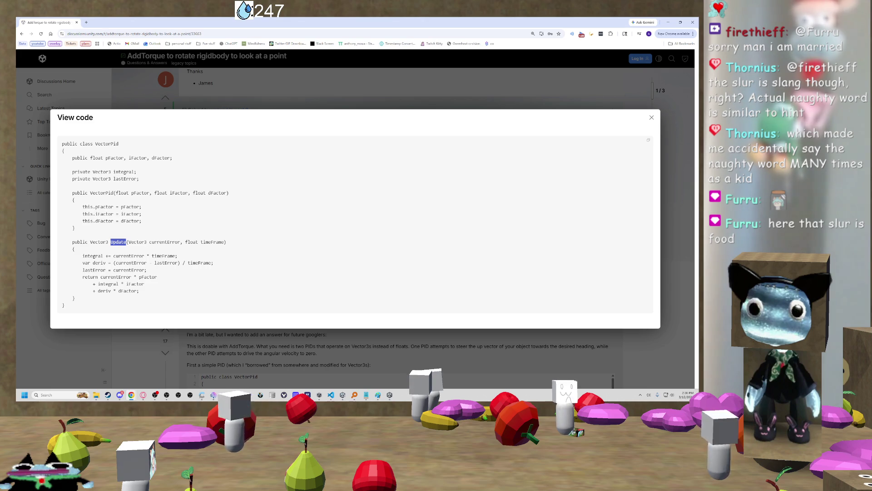
left_click(118, 242)
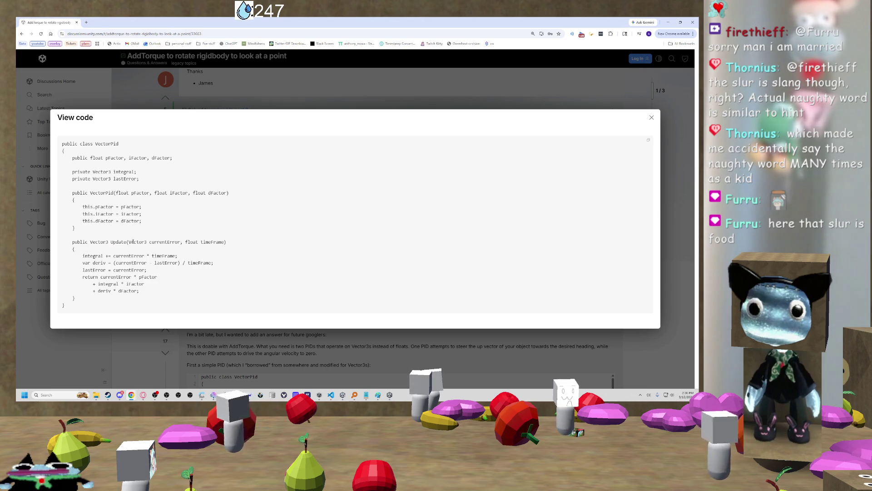
left_click_drag(96, 263, 101, 263)
double_click(99, 263)
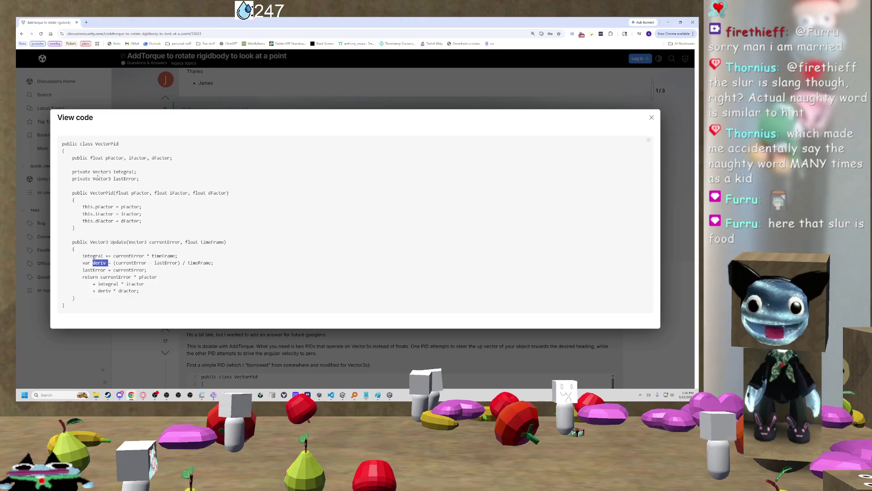
left_click(109, 149)
- Select the first code line and the pFactor field, then close the View code window
triple_click(111, 143)
double_click(115, 158)
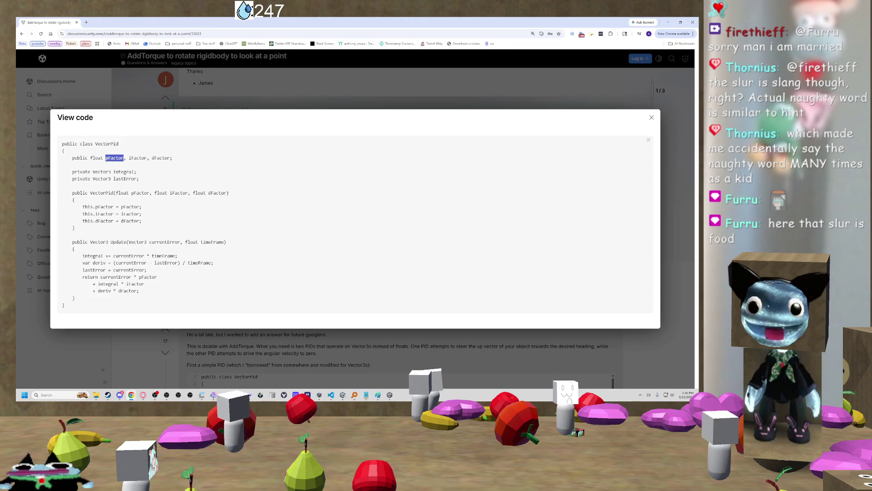
left_click(104, 190)
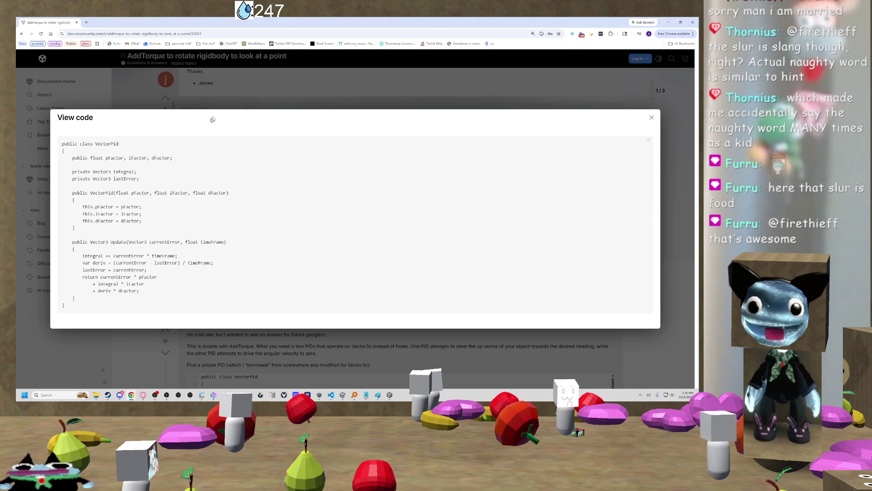
key("Escape")
scroll(191, 205, "down", 4)
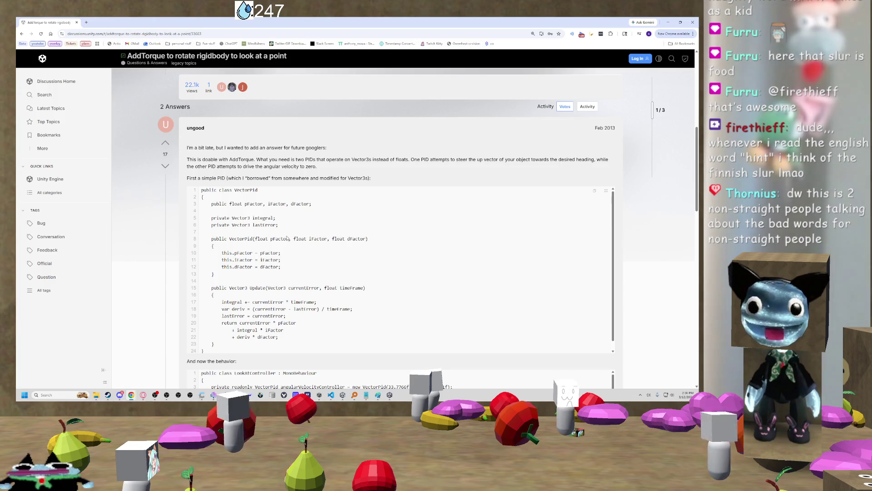
- Scroll down to the 'And now the behavior' LookAtController code block
scroll(288, 238, "down", 1)
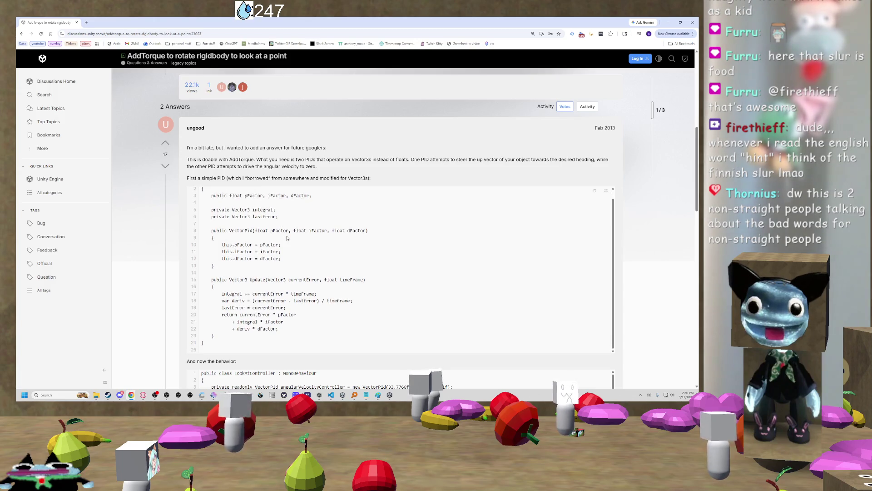
scroll(288, 238, "down", 3)
scroll(287, 237, "down", 1)
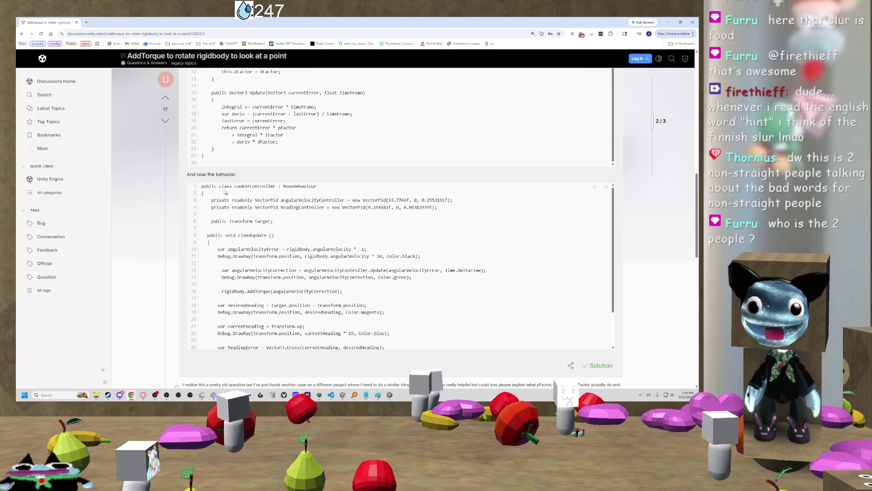
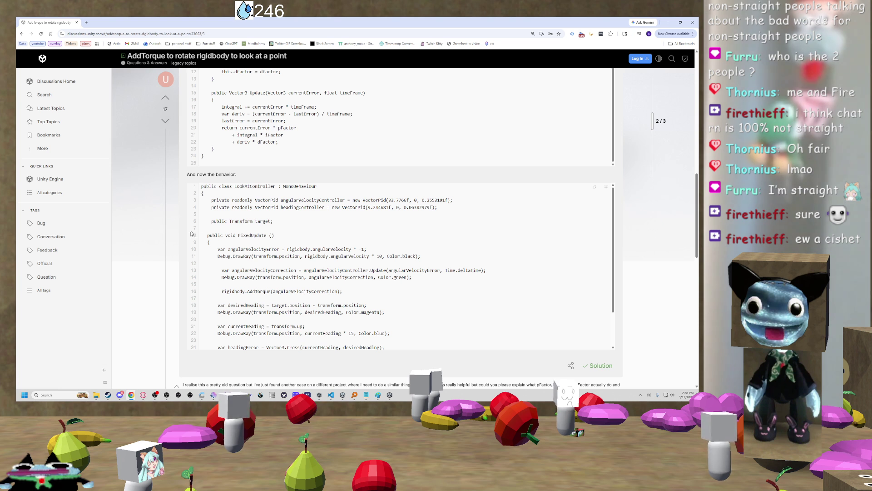
- Scroll through the forum answer's code and select the angular velocity error variable on line 10
scroll(218, 187, "down", 1)
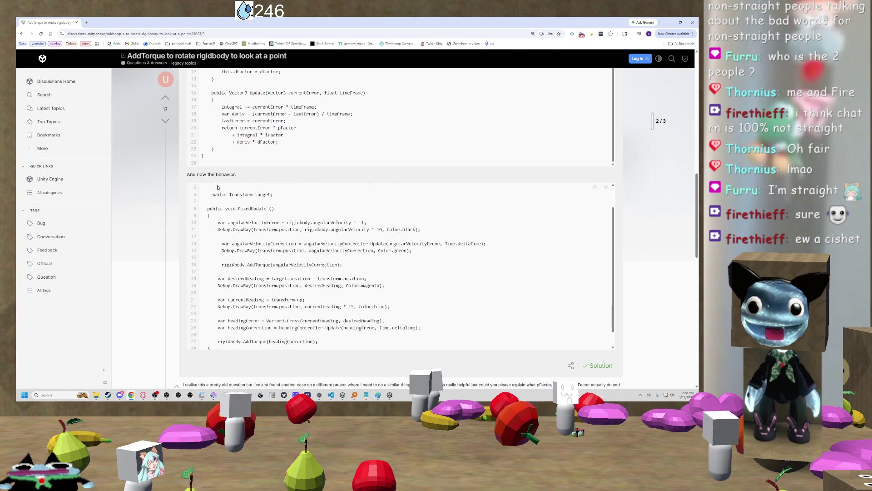
scroll(217, 187, "up", 1)
scroll(149, 205, "down", 3)
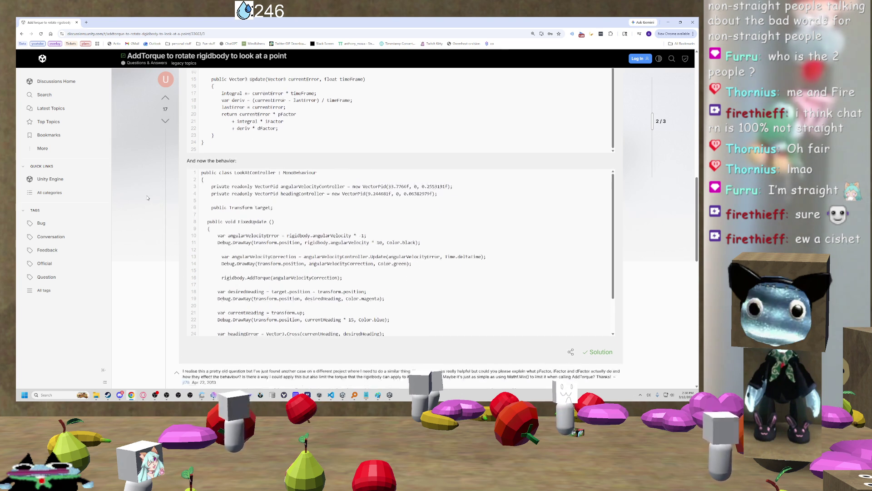
scroll(148, 200, "up", 3)
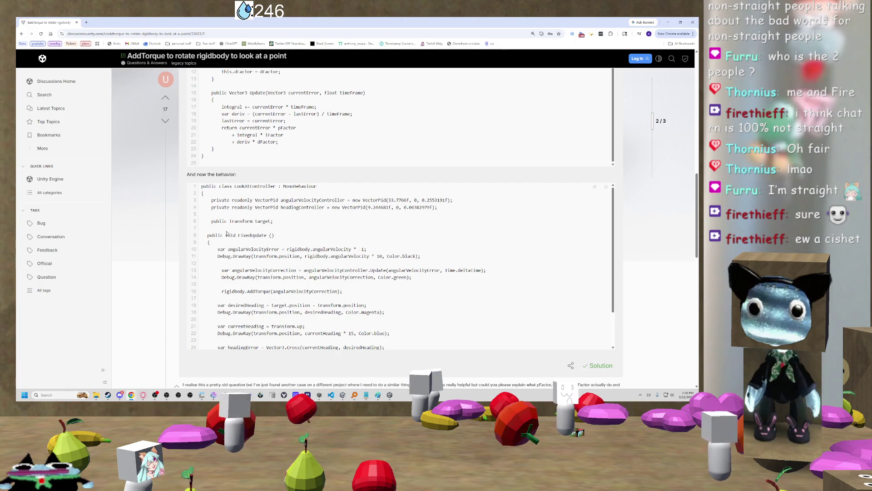
left_click_drag(216, 235, 271, 245)
scroll(266, 253, "down", 1)
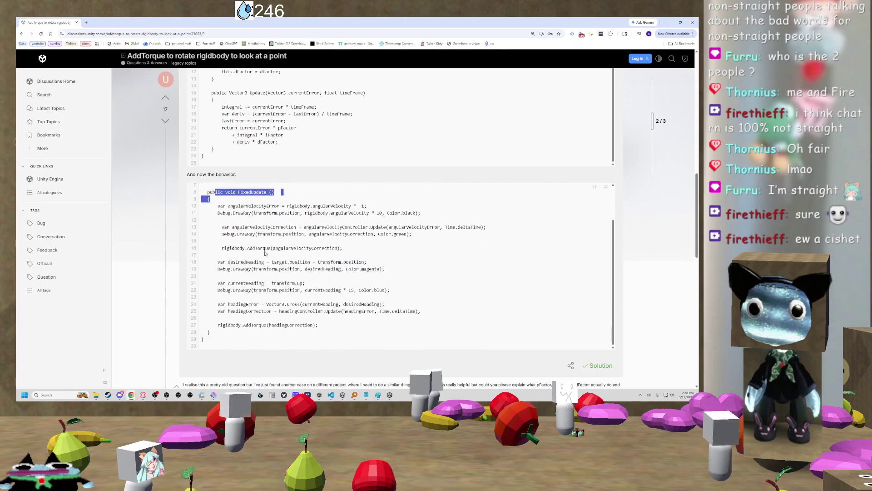
left_click_drag(238, 206, 280, 206)
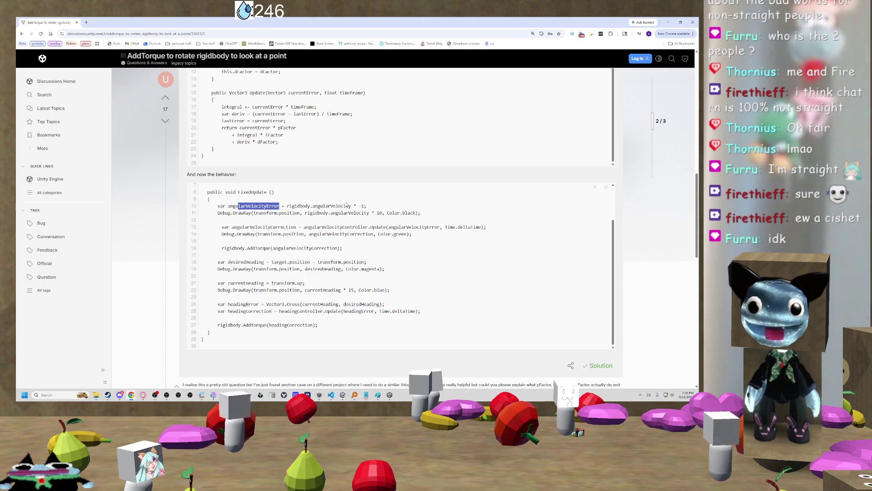
scroll(256, 228, "up", 5)
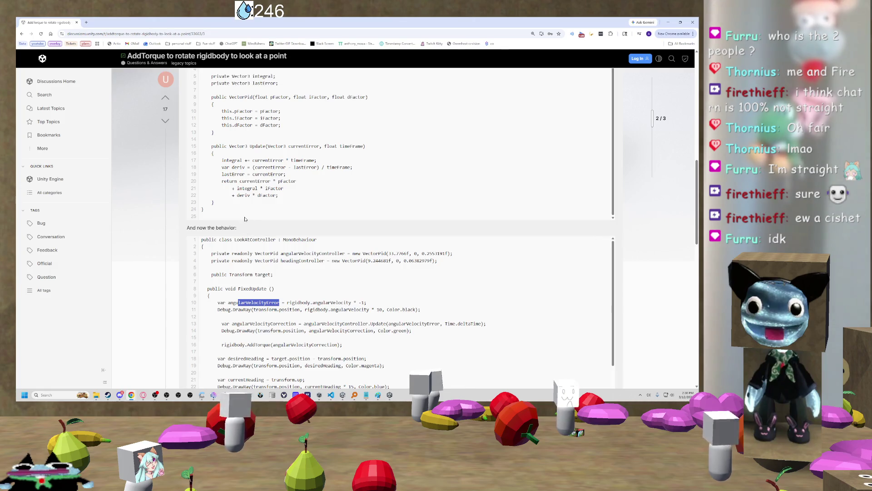
scroll(242, 226, "down", 2)
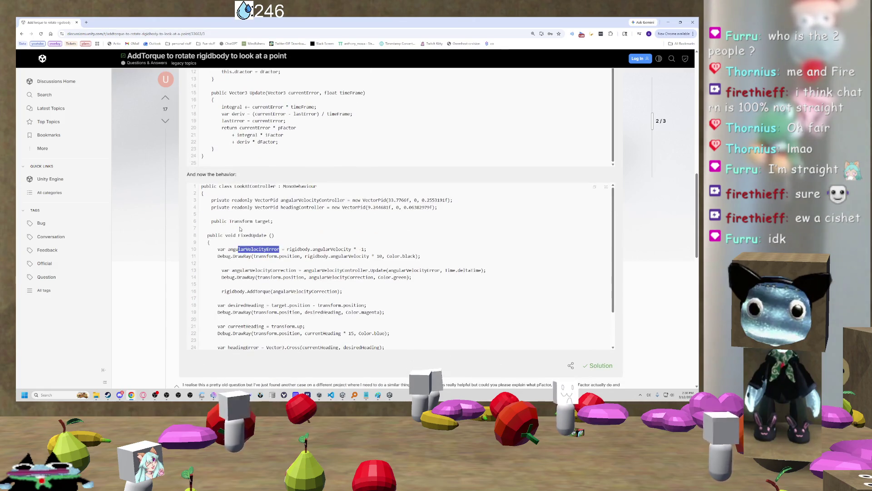
scroll(400, 267, "down", 2)
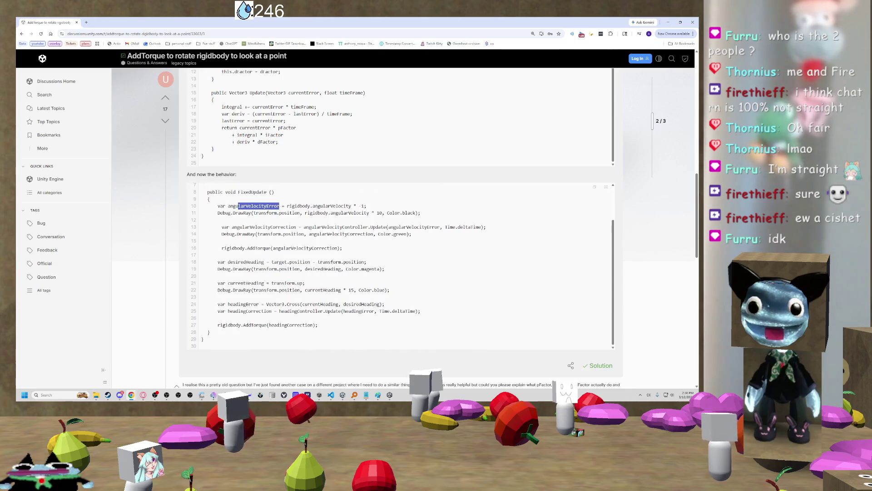
scroll(400, 267, "down", 1)
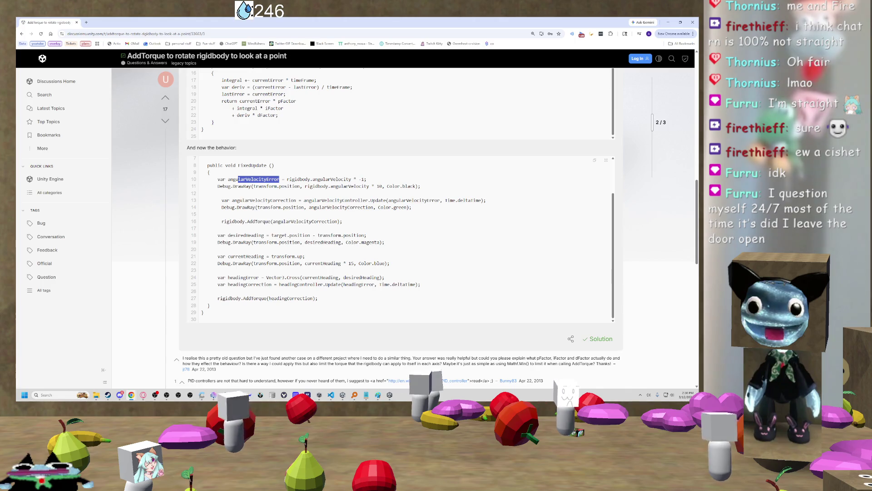
scroll(245, 289, "down", 1)
scroll(246, 290, "up", 2)
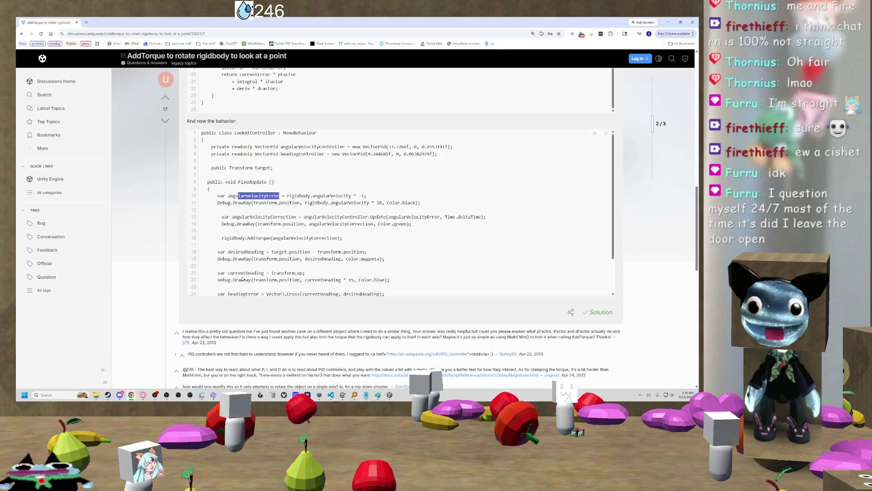
scroll(245, 288, "up", 1)
- Search the page for headingCorrection from line 27, then bring the Unity editor forward
left_click(240, 261)
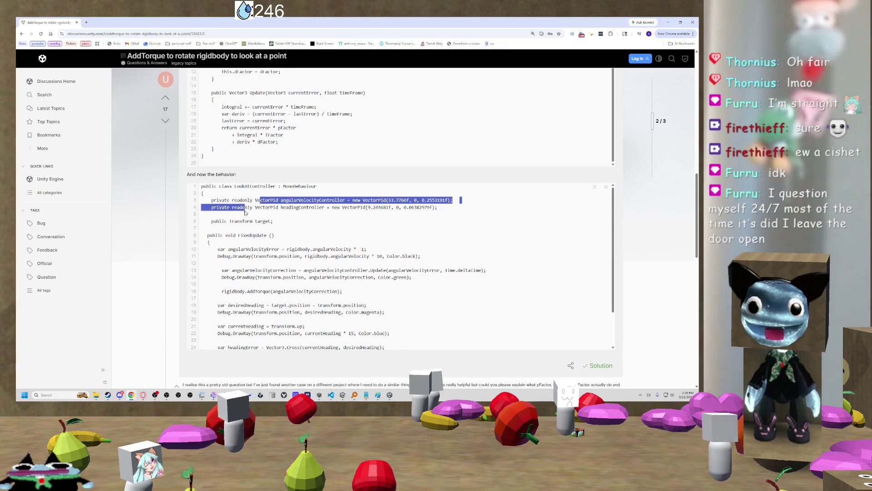
scroll(244, 225, "down", 1)
scroll(245, 228, "down", 1)
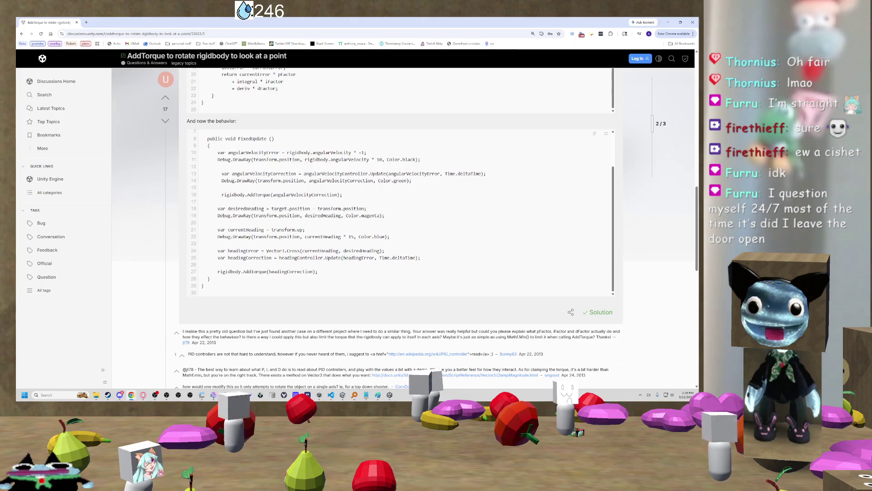
double_click(291, 271)
key("ctrl+f")
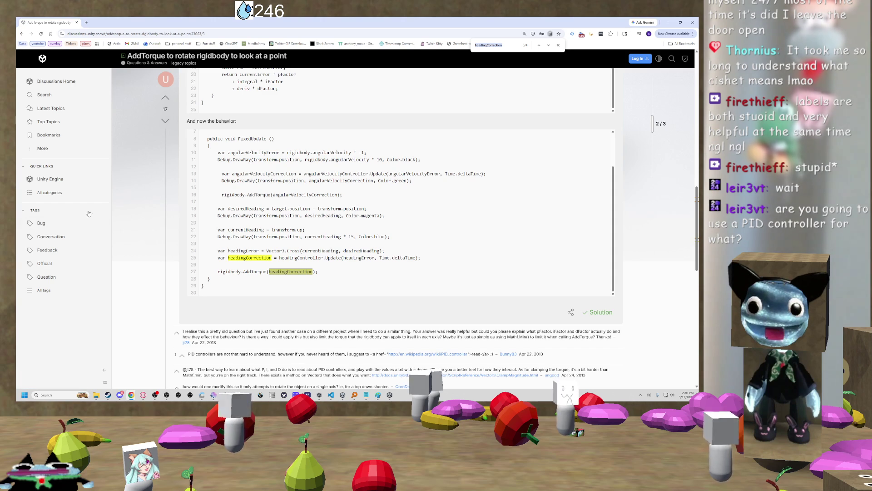
mouse_move(382, 396)
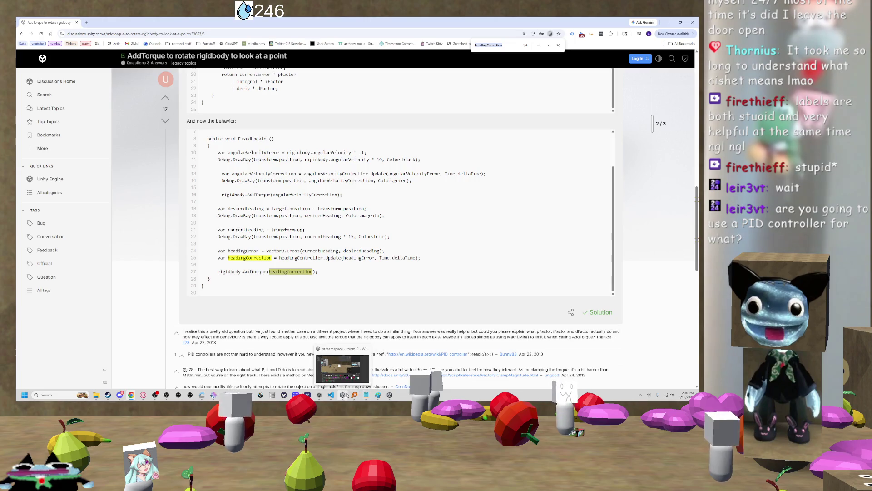
left_click(346, 394)
- Orbit and fly the Scene view past the cube character toward the chat wall and table
mouse_move(279, 194)
left_mouse_down()
mouse_move(92, 194)
mouse_move(128, 183)
left_mouse_up()
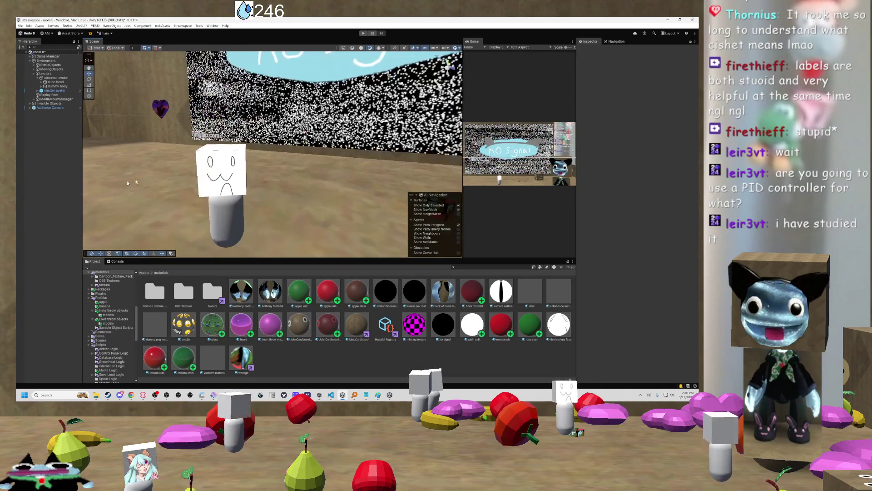
scroll(127, 183, "up", 1)
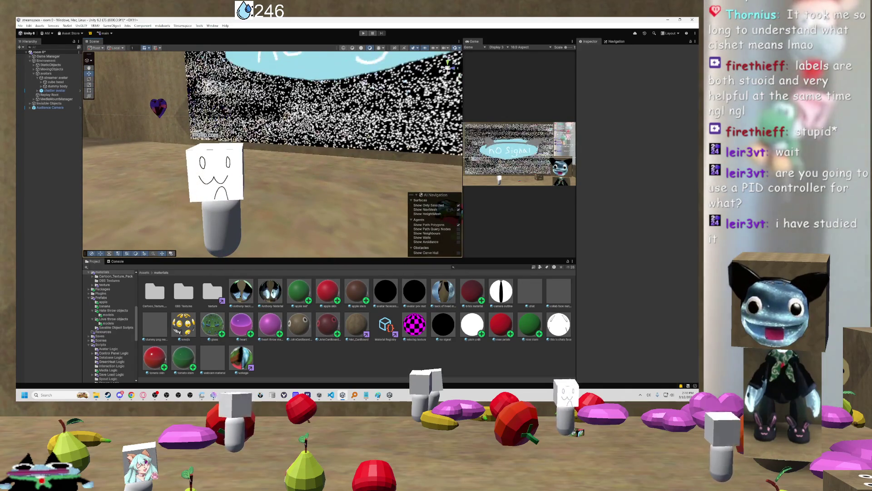
mouse_move(208, 180)
left_mouse_down()
mouse_move(433, 160)
mouse_move(409, 155)
mouse_move(466, 159)
mouse_move(289, 151)
mouse_move(285, 157)
mouse_move(326, 161)
mouse_move(205, 173)
mouse_move(393, 175)
mouse_move(283, 168)
mouse_move(432, 144)
mouse_move(458, 124)
mouse_move(450, 111)
mouse_move(458, 108)
mouse_move(443, 111)
left_mouse_up()
scroll(286, 157, "down", 3)
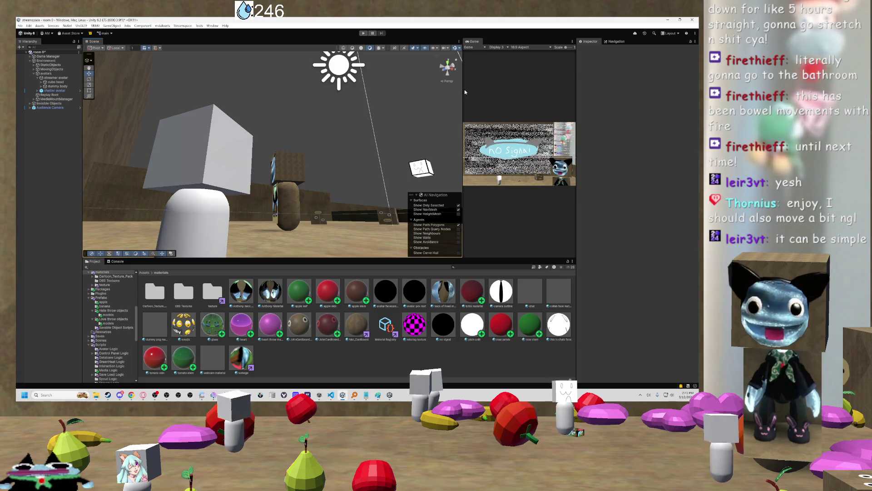
mouse_move(440, 143)
left_mouse_down()
mouse_move(286, 201)
mouse_move(186, 184)
mouse_move(299, 188)
mouse_move(209, 190)
mouse_move(249, 187)
left_mouse_up()
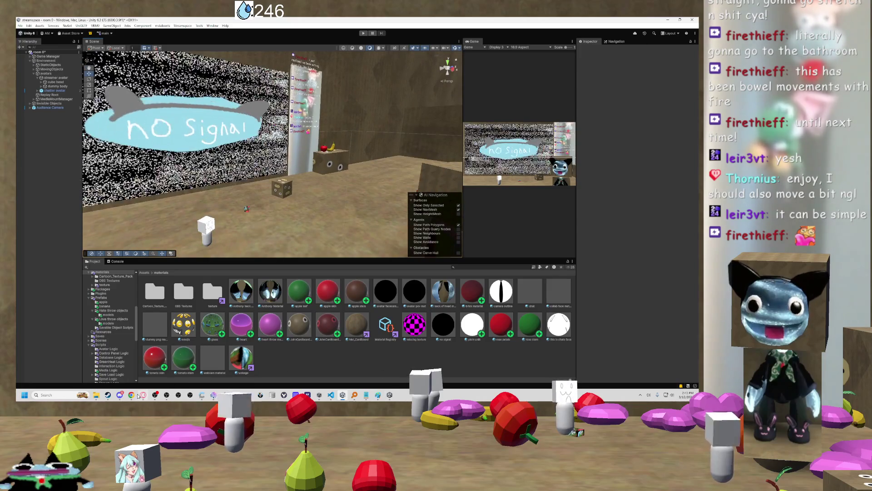
- Return to the PID forum answer in Chrome and scroll up to its code
mouse_move(131, 396)
left_click(440, 374)
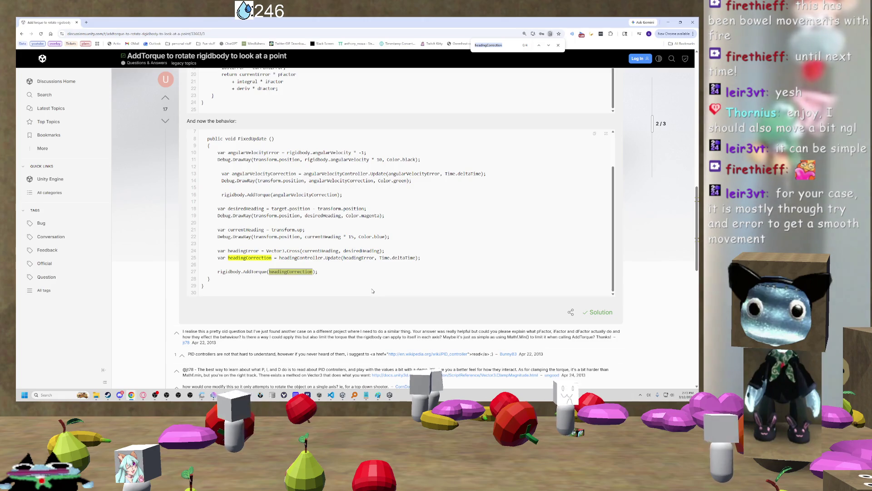
scroll(362, 237, "up", 1)
scroll(206, 237, "up", 5)
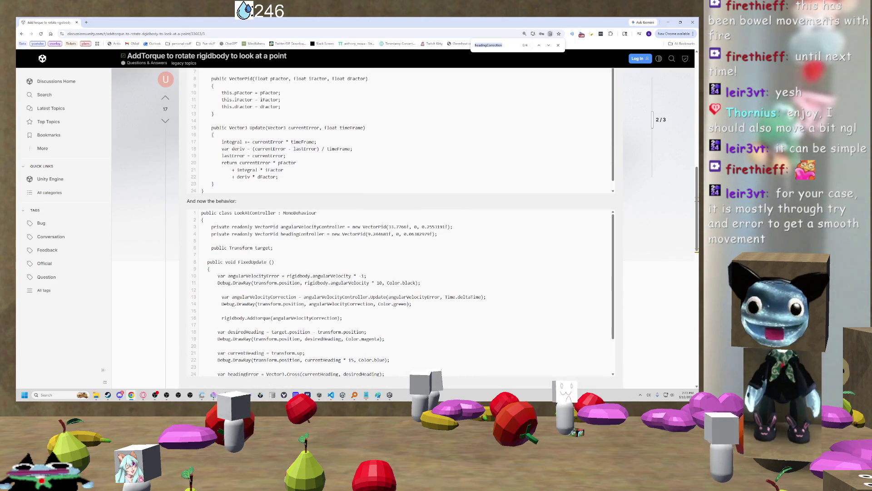
- Search the page for VectorPid and scroll through its matches in both code blocks
double_click(246, 137)
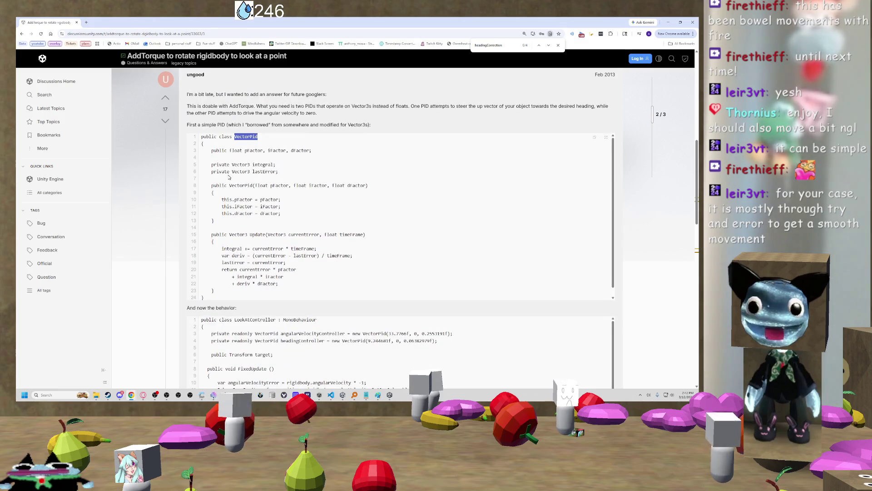
key("ctrl+f")
key("Return")
scroll(141, 210, "down", 2)
scroll(183, 226, "up", 1)
scroll(243, 230, "down", 1)
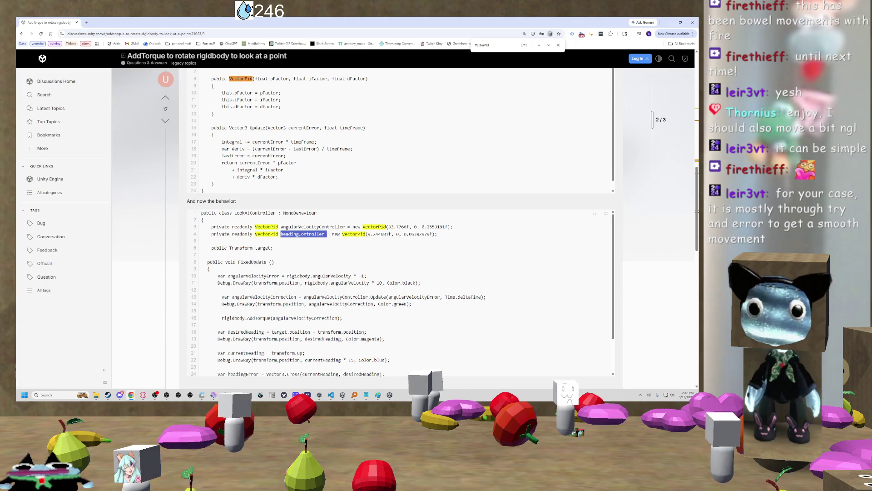
scroll(340, 214, "up", 2)
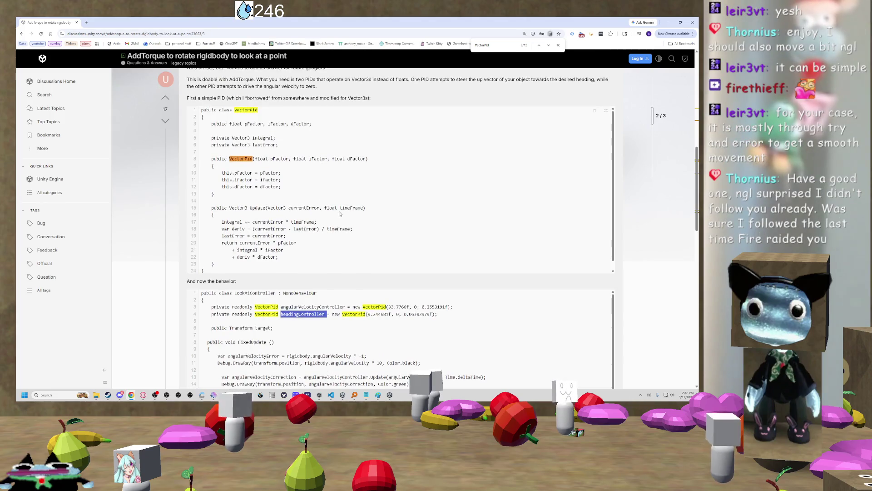
scroll(341, 213, "down", 1)
scroll(344, 271, "down", 1)
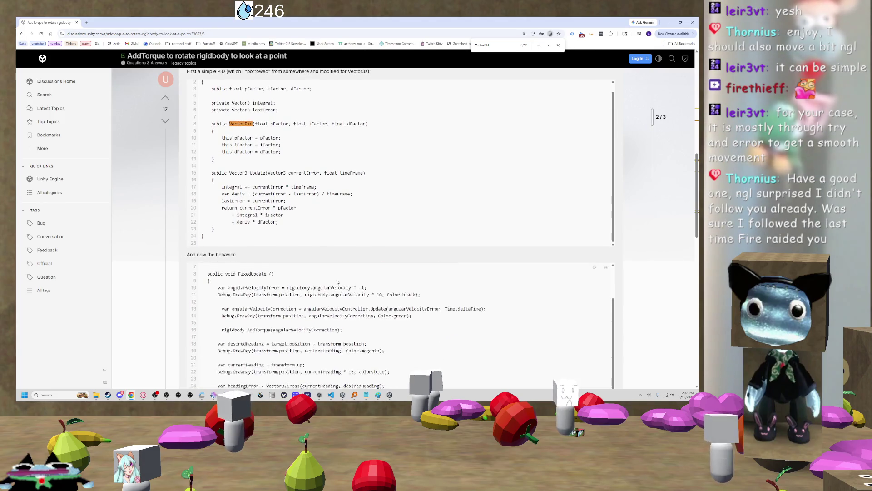
scroll(618, 273, "down", 3)
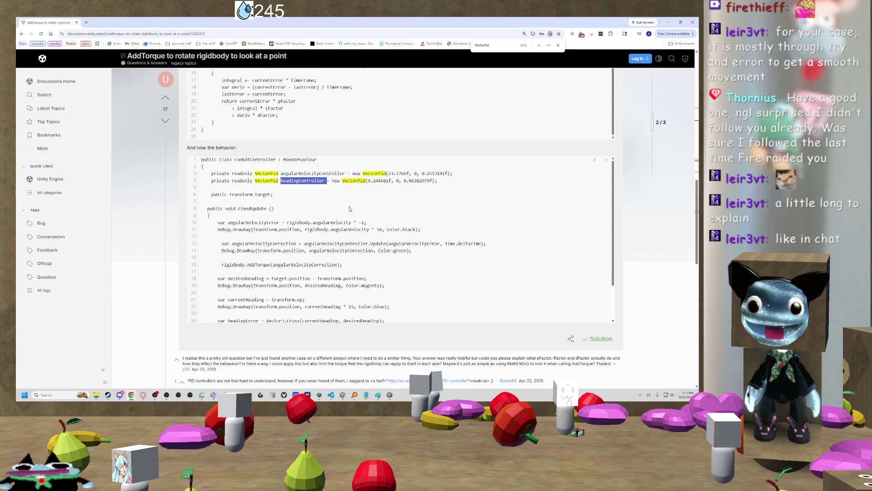
- Review the LookAtController's angularVelocityController and headingController VectorPid fields, then switch to Discord
scroll(445, 206, "down", 3)
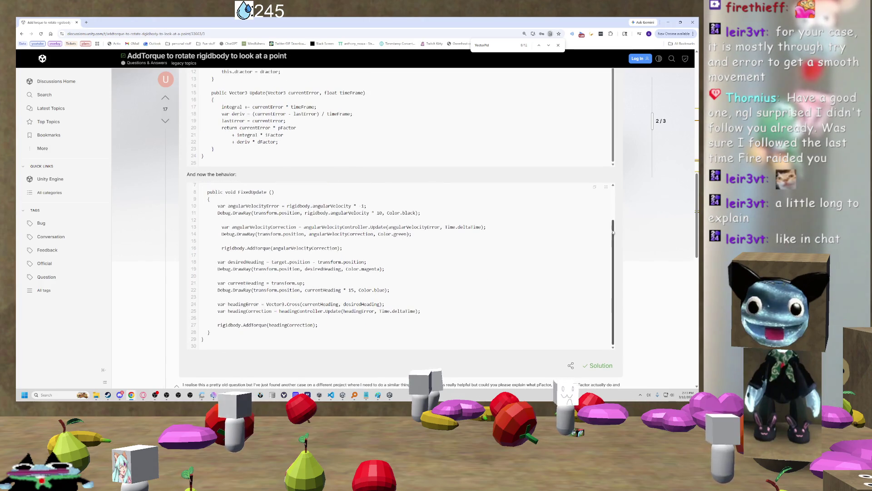
scroll(623, 234, "up", 1)
scroll(510, 273, "up", 1)
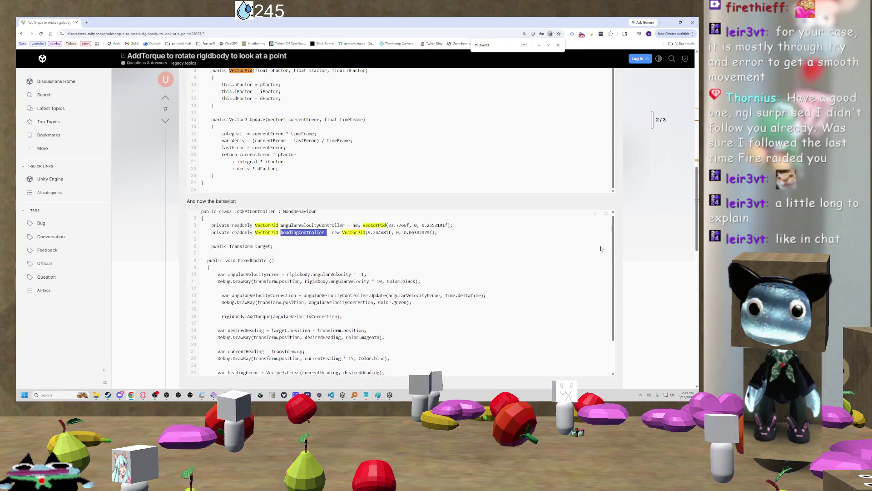
scroll(648, 242, "down", 2)
scroll(587, 240, "up", 1)
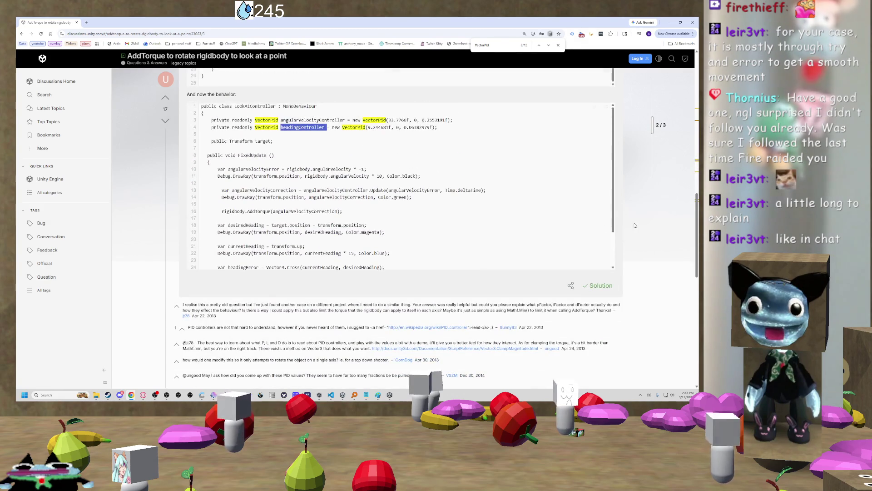
scroll(600, 227, "up", 1)
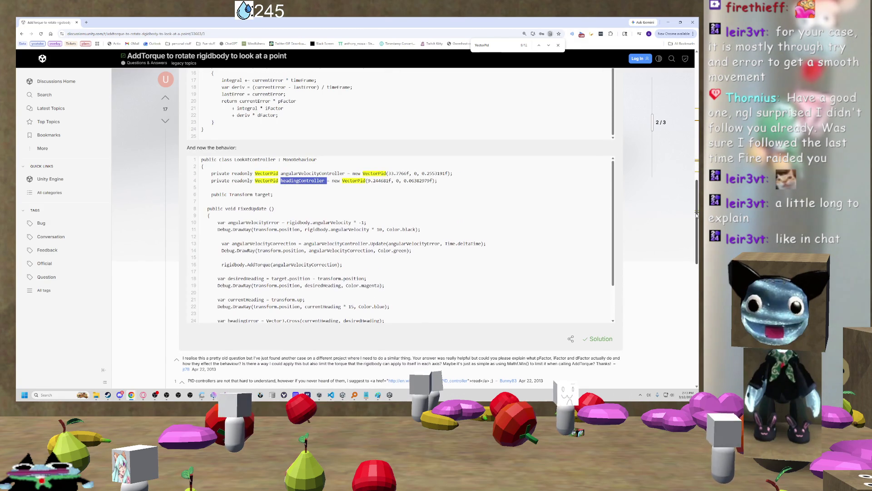
scroll(695, 222, "down", 1)
scroll(694, 229, "up", 1)
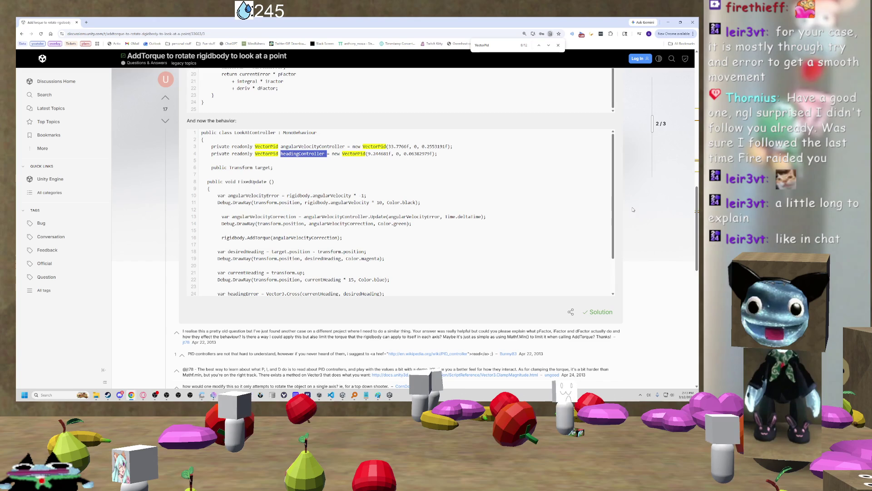
scroll(614, 239, "down", 1)
scroll(614, 239, "up", 1)
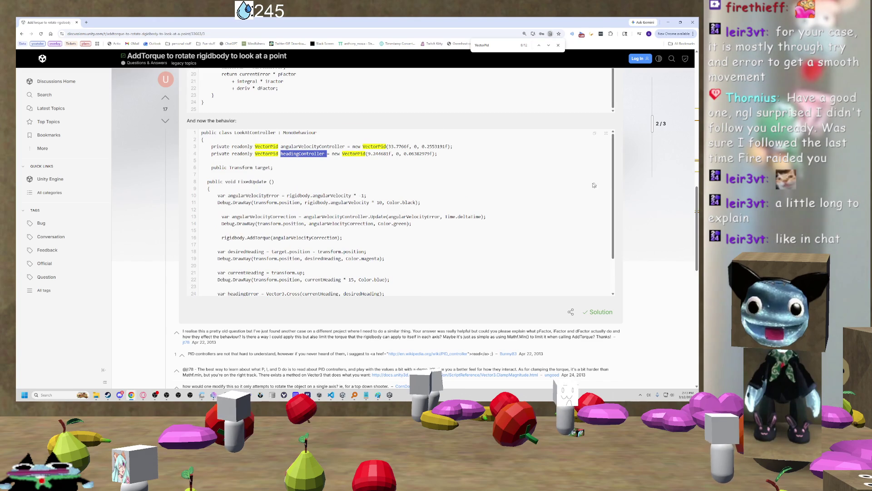
scroll(320, 205, "down", 1)
scroll(300, 182, "up", 1)
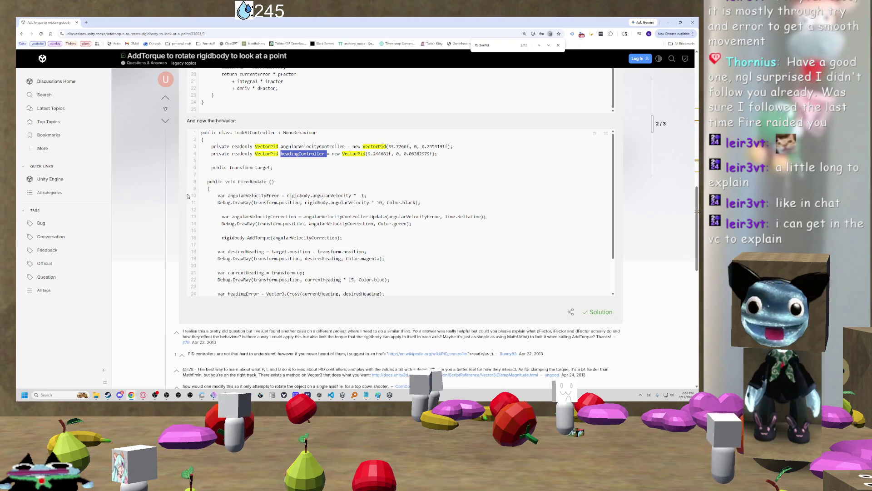
key("alt+Tab")
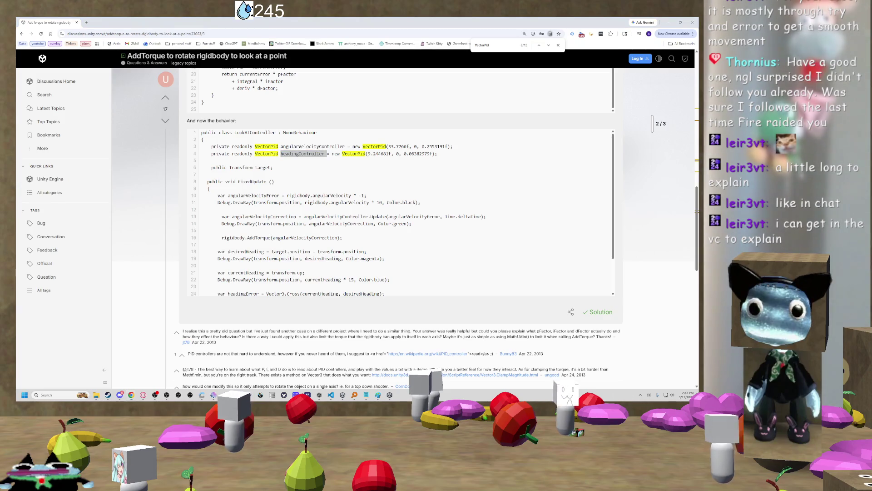
key("alt+Tab")
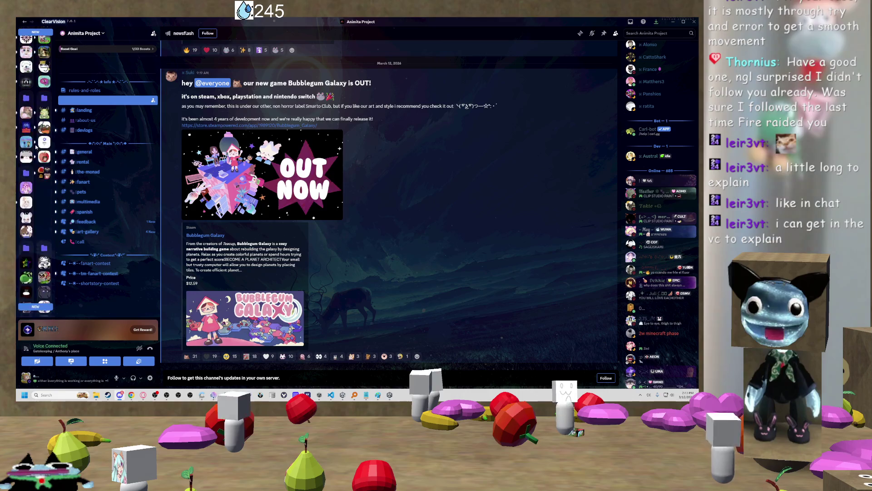
- Open the other server's chat-for-voice-chat channel in Discord, then return to the AddTorque thread
scroll(36, 146, "up", 10)
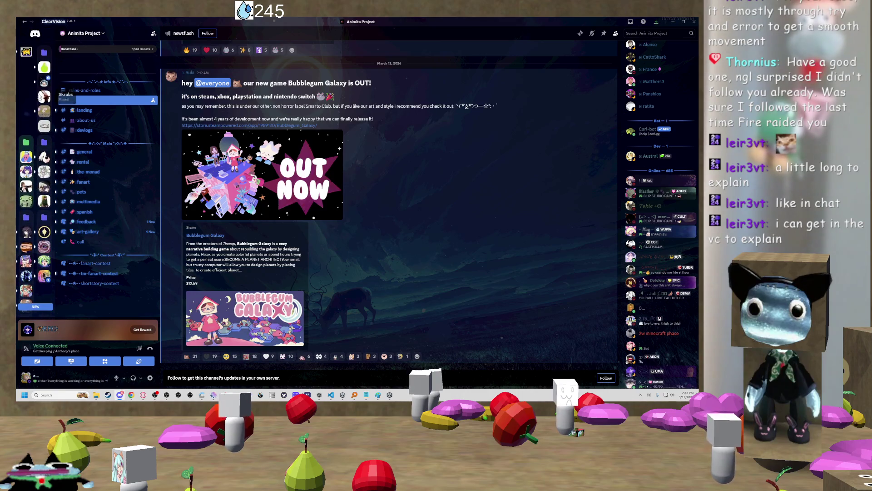
left_click(44, 82)
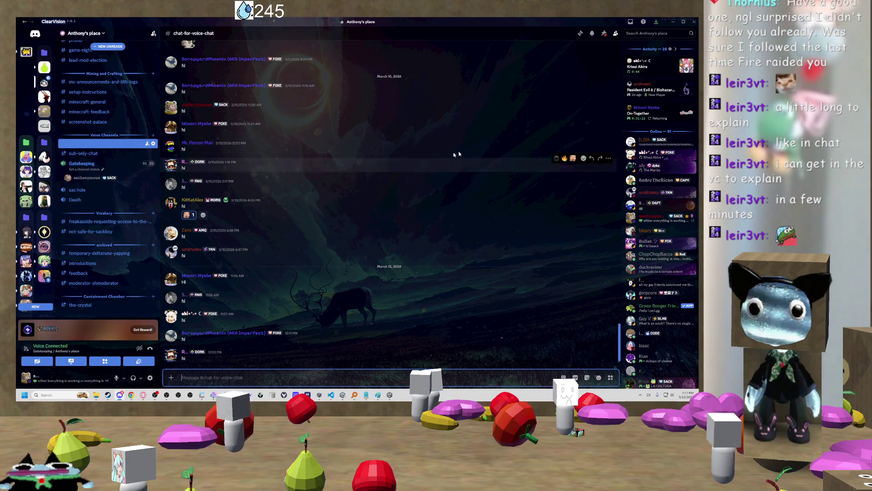
mouse_move(143, 395)
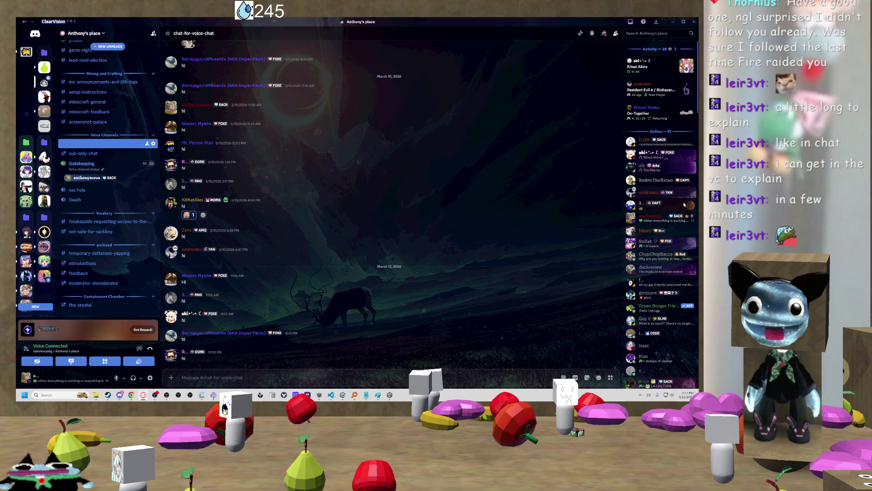
scroll(67, 147, "up", 5)
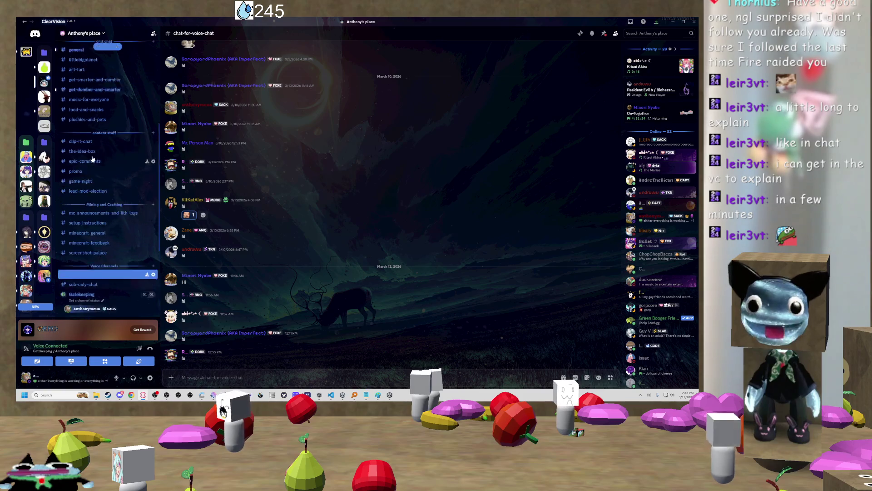
scroll(304, 128, "up", 2)
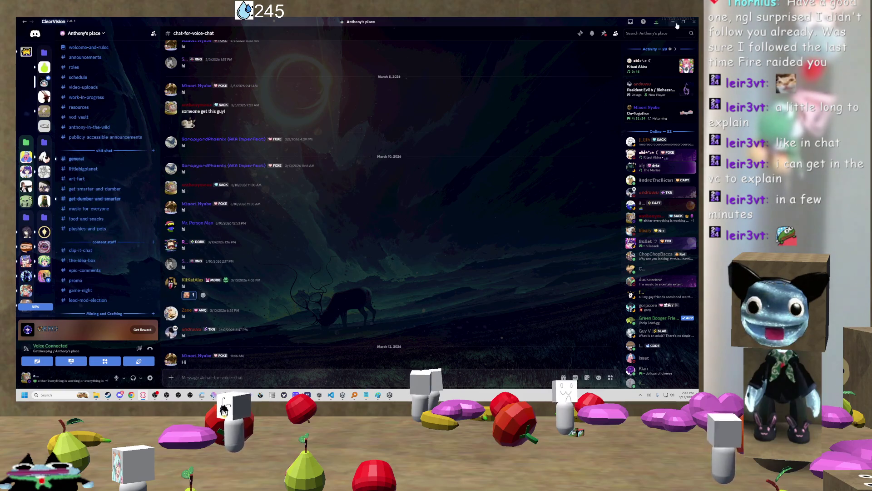
key("alt+Tab")
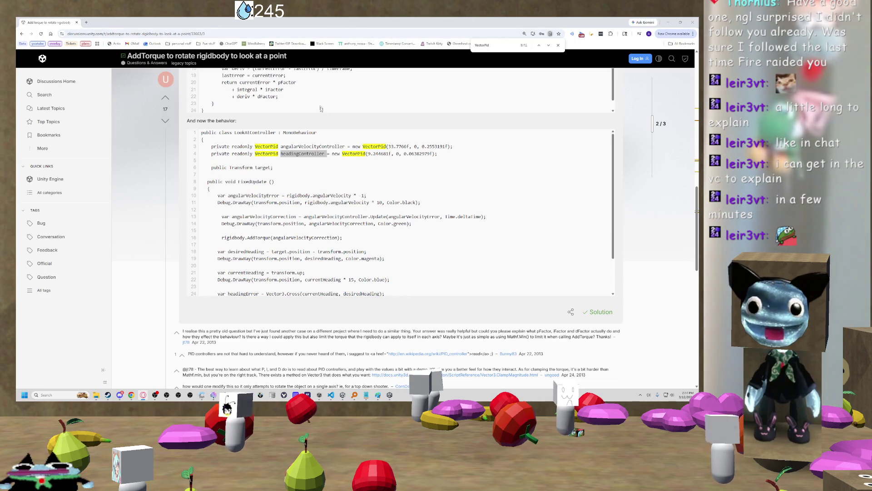
scroll(147, 148, "up", 2)
scroll(146, 149, "up", 3)
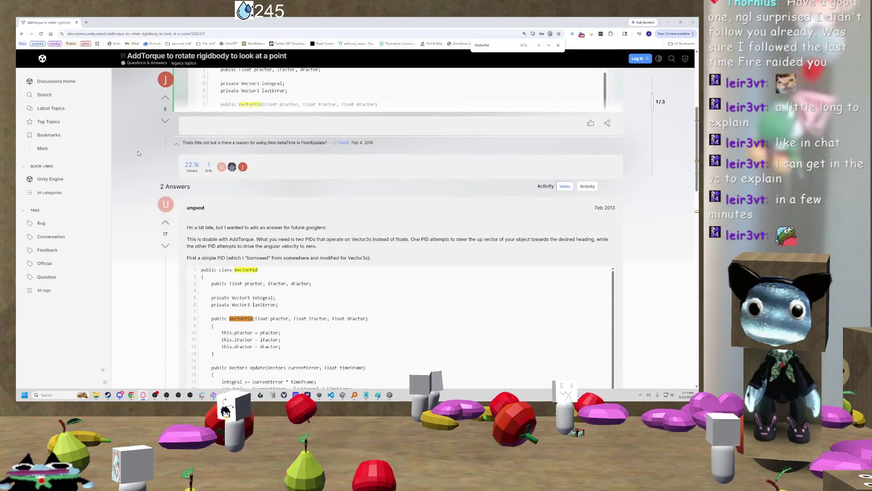
scroll(181, 168, "down", 1)
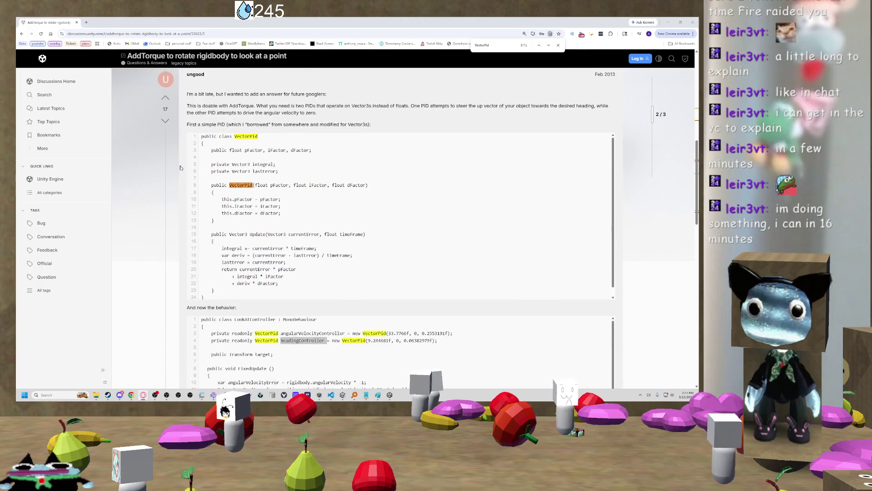
scroll(172, 181, "down", 1)
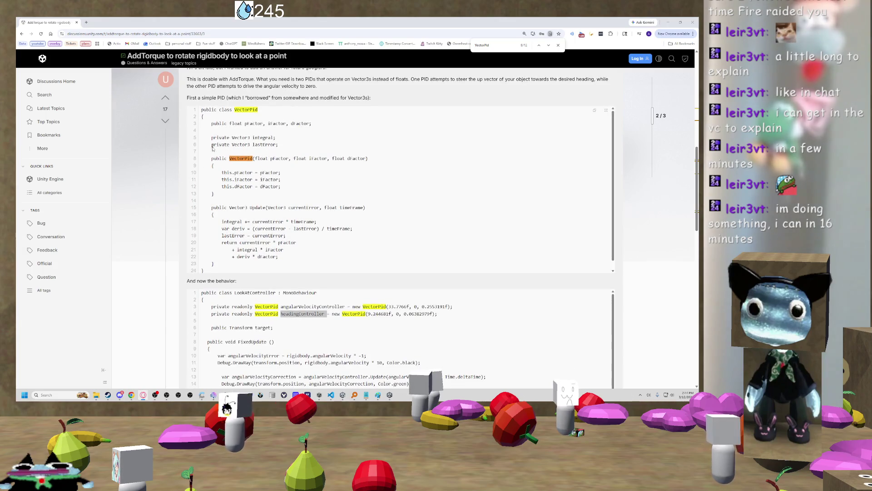
scroll(314, 200, "down", 3)
double_click(313, 200)
key("ctrl+f")
key("Return")
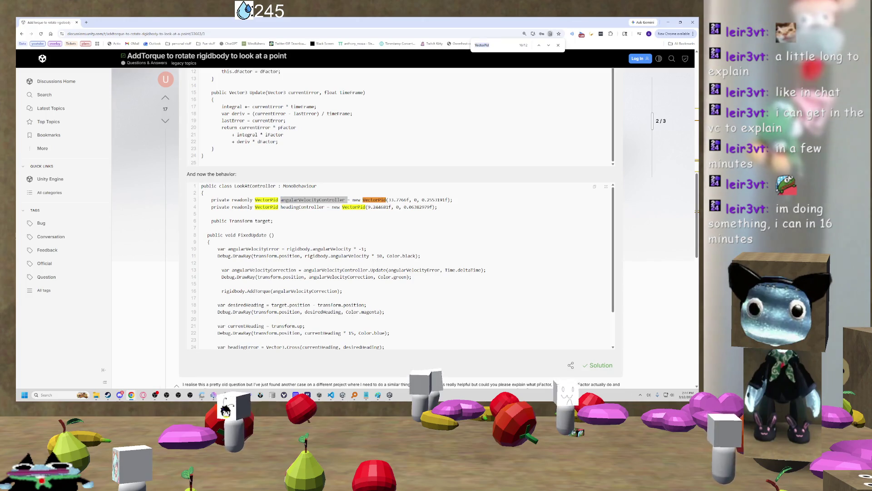
key("ctrl+f")
double_click(313, 199)
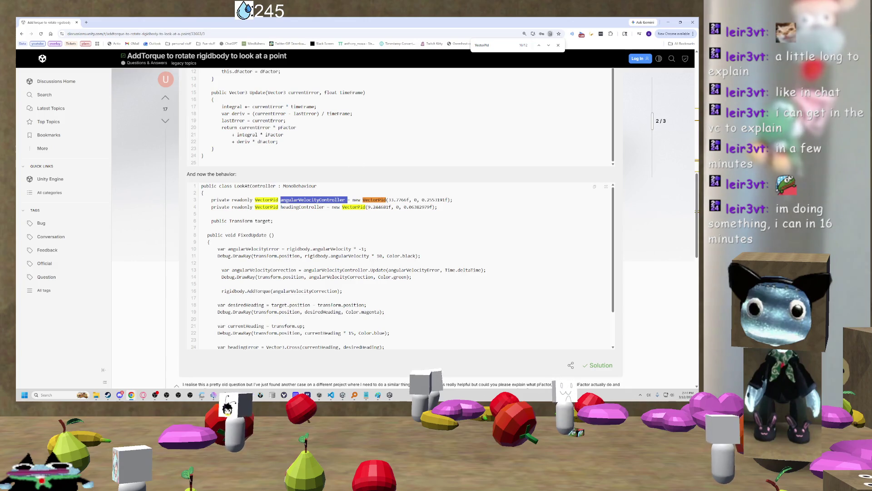
key("ctrl+f")
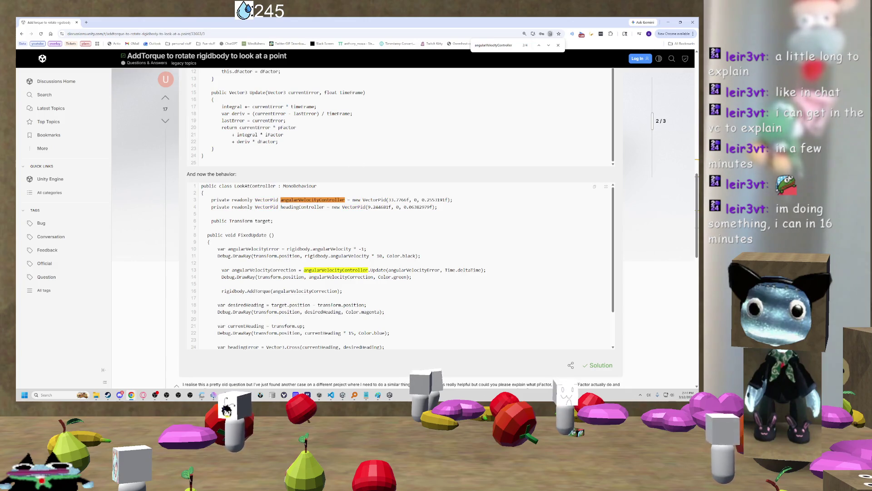
scroll(314, 207, "down", 1)
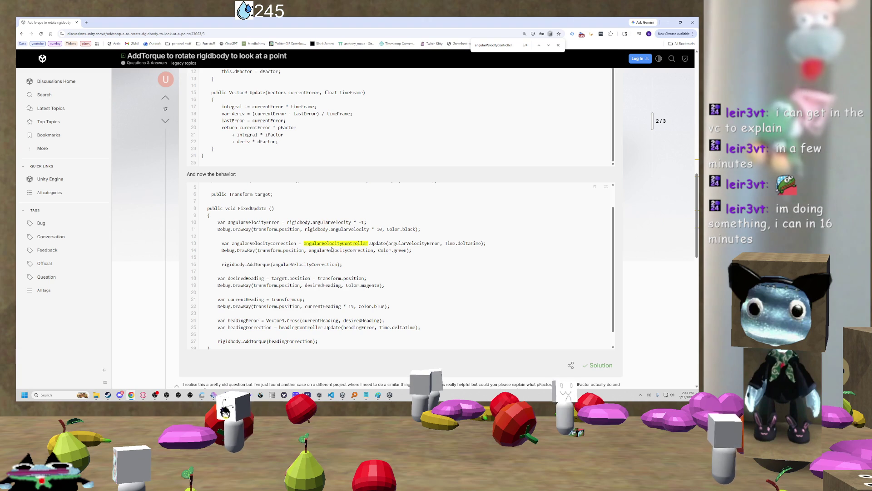
scroll(333, 246, "up", 2)
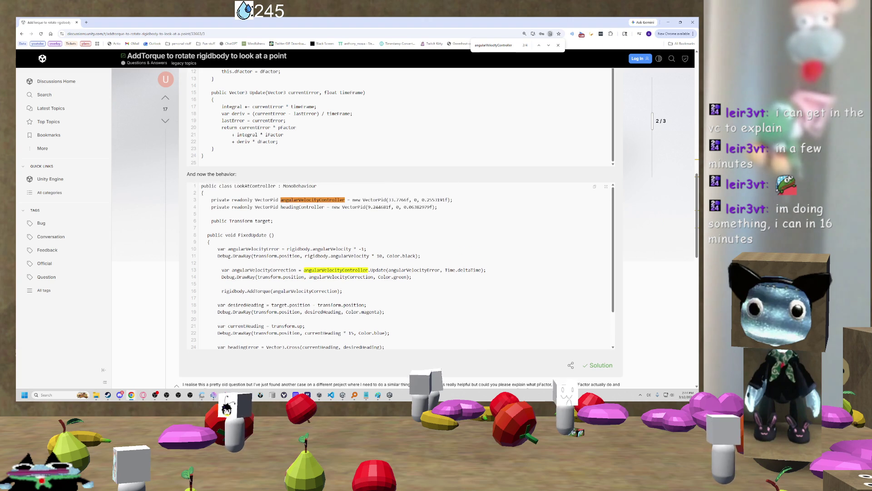
scroll(334, 241, "up", 4)
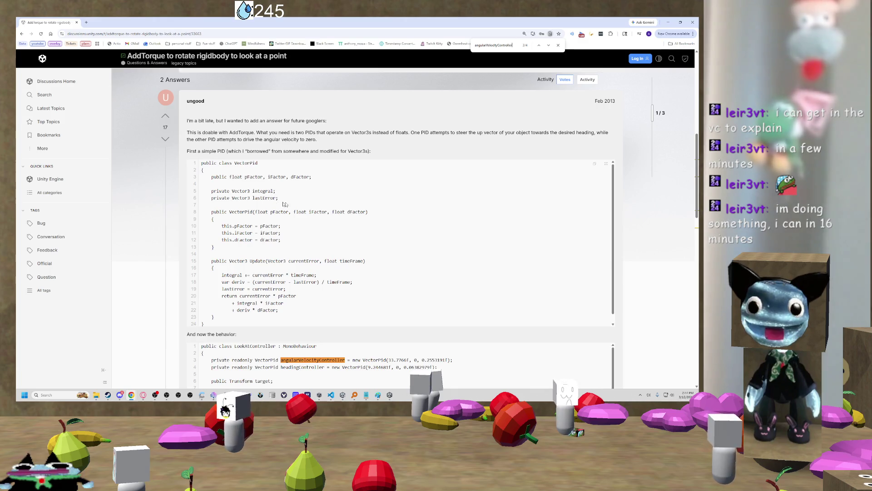
scroll(201, 244, "down", 5)
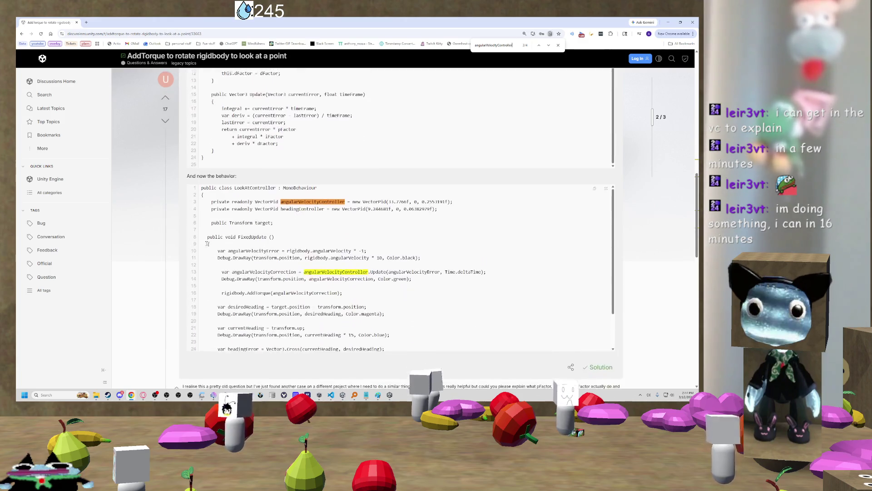
scroll(202, 245, "down", 2)
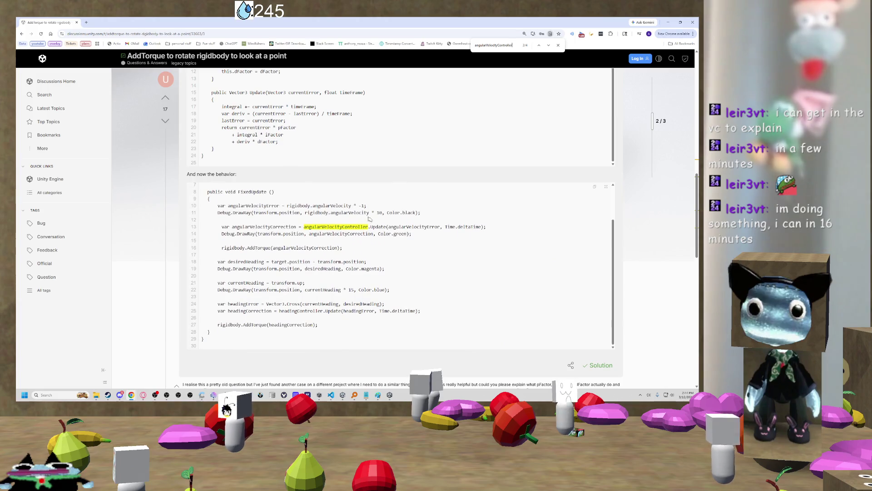
double_click(415, 226)
double_click(469, 226)
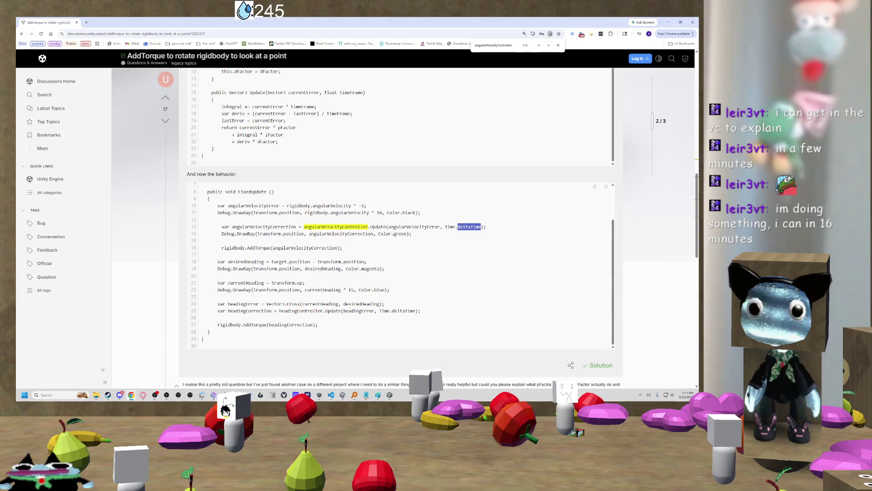
double_click(246, 233)
left_click(260, 235)
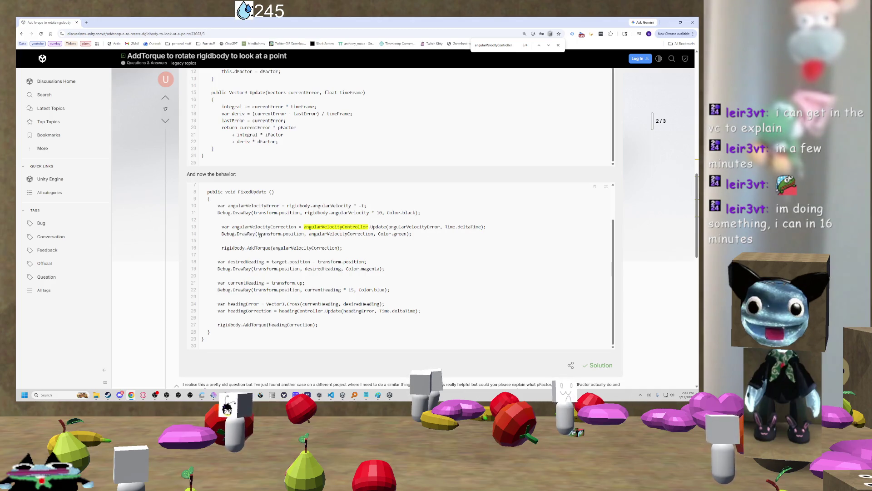
double_click(240, 233)
left_click(243, 234)
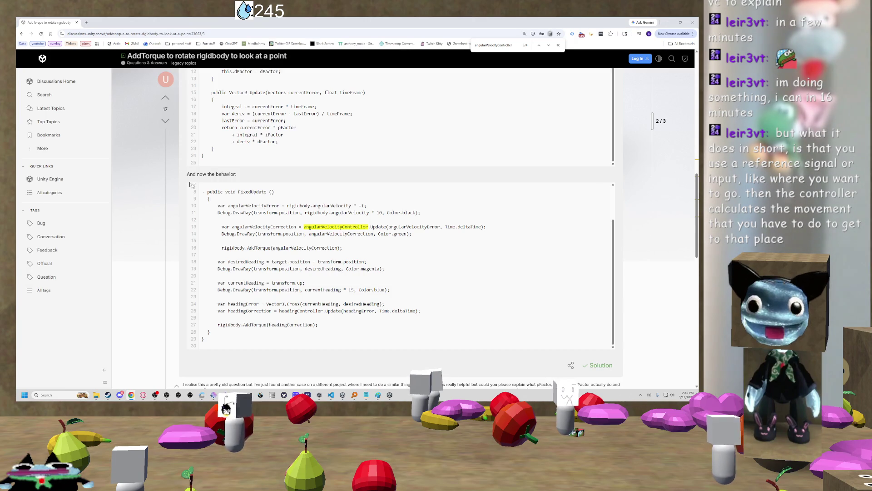
scroll(287, 197, "up", 1)
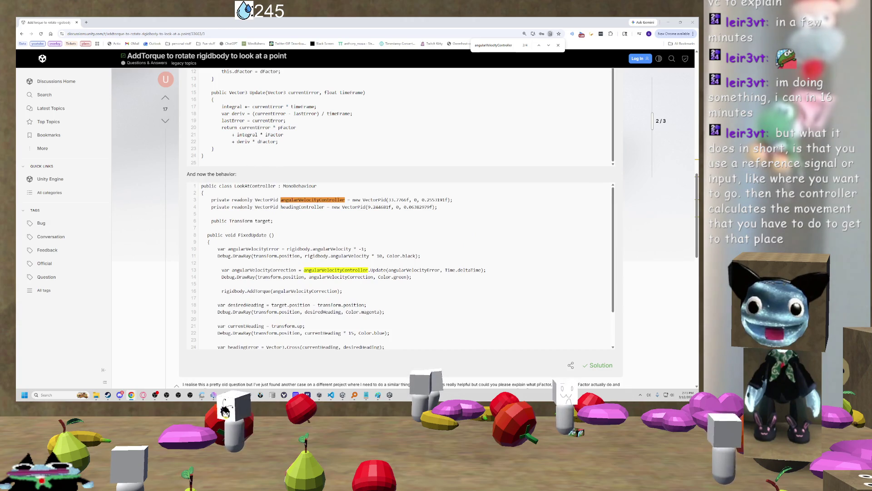
scroll(222, 142, "up", 1)
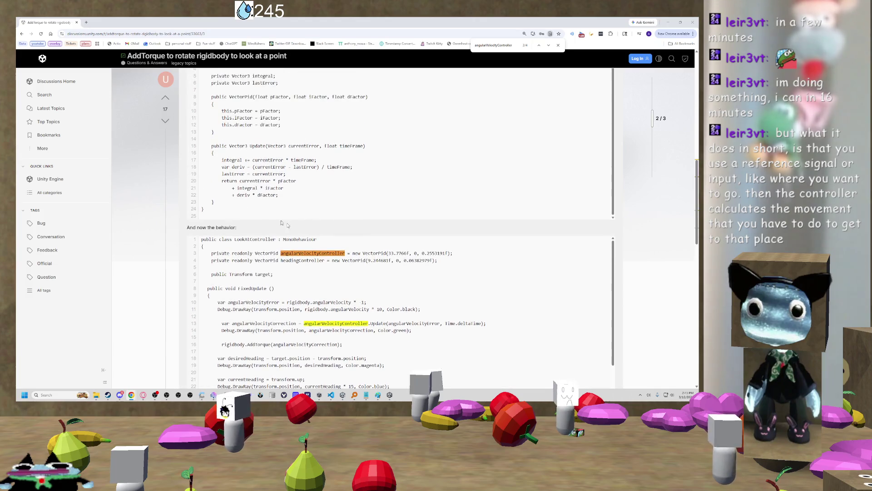
left_click_drag(395, 323, 432, 323)
left_click(432, 323)
scroll(306, 271, "up", 1)
scroll(288, 227, "up", 1)
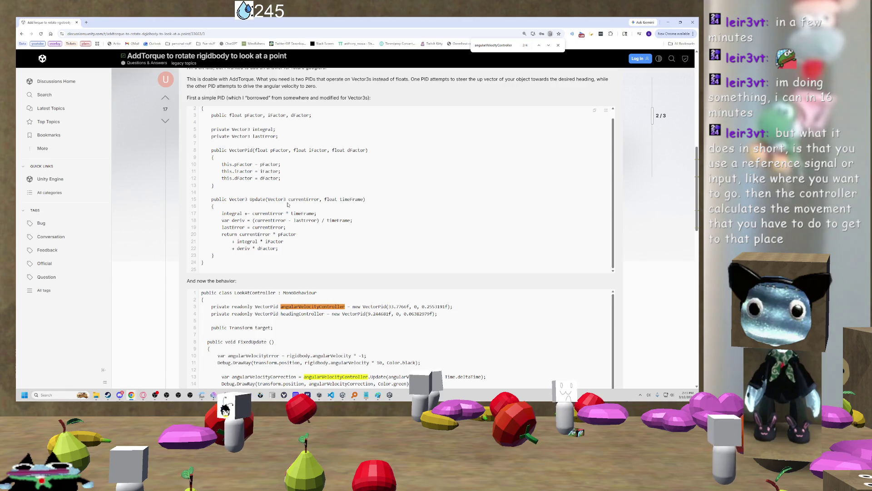
scroll(287, 204, "down", 1)
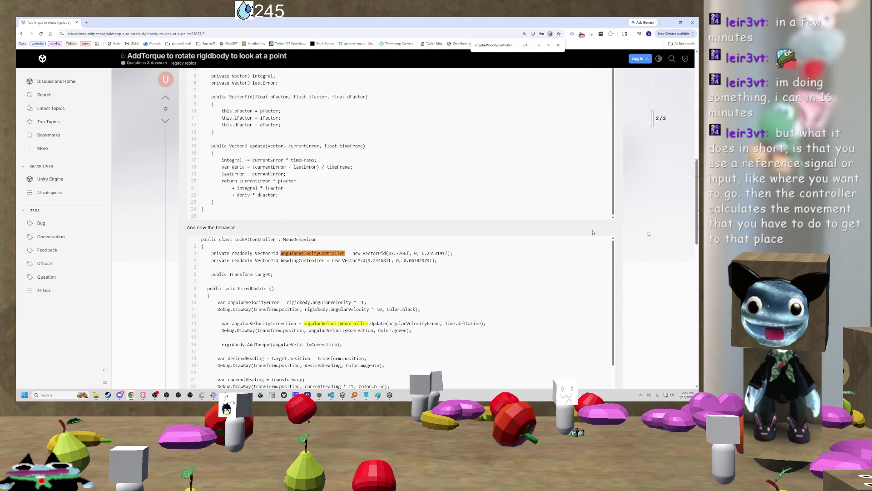
scroll(139, 214, "down", 1)
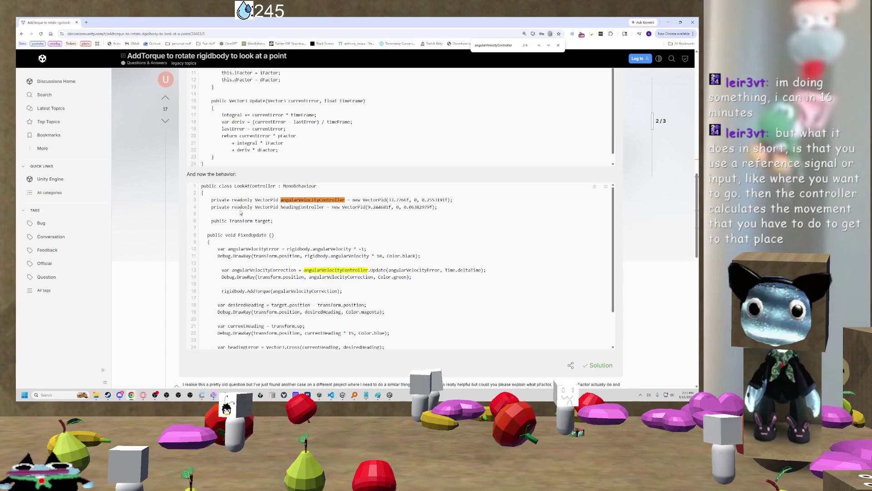
scroll(242, 208, "down", 2)
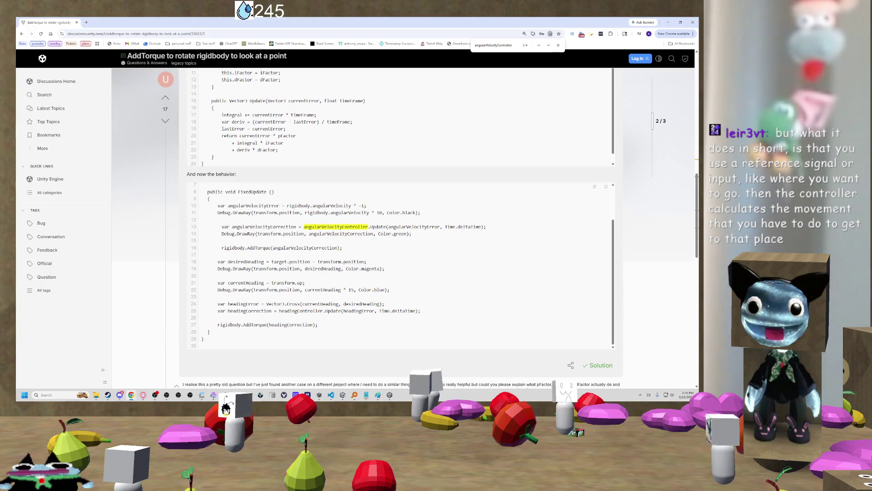
- Copy lines 1–24 of the VectorPid code block, then switch to Visual Studio Code
scroll(251, 208, "up", 4)
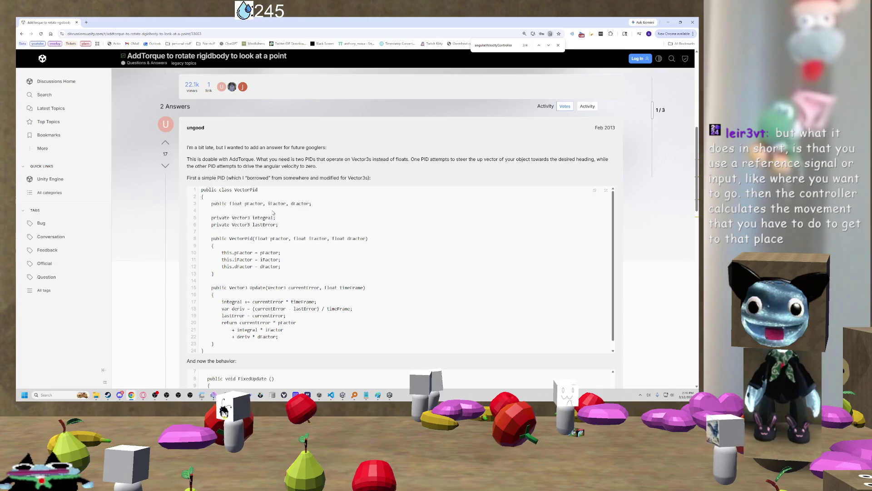
scroll(272, 212, "down", 1)
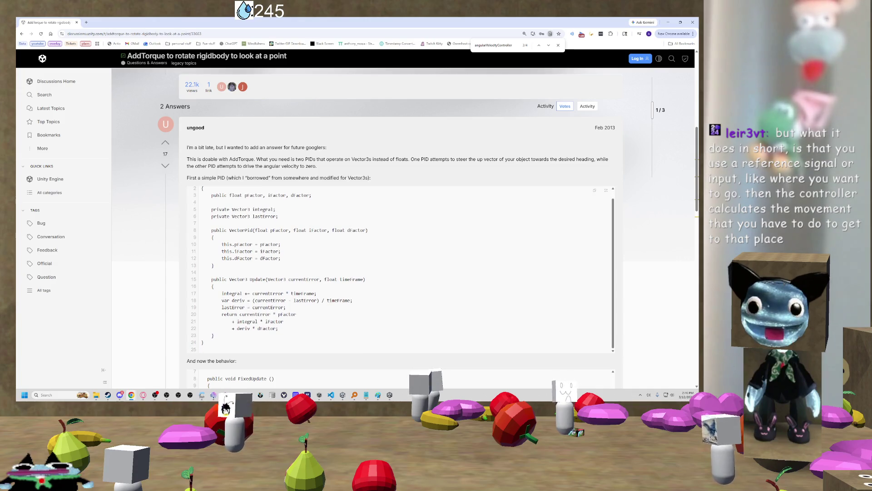
scroll(287, 241, "up", 1)
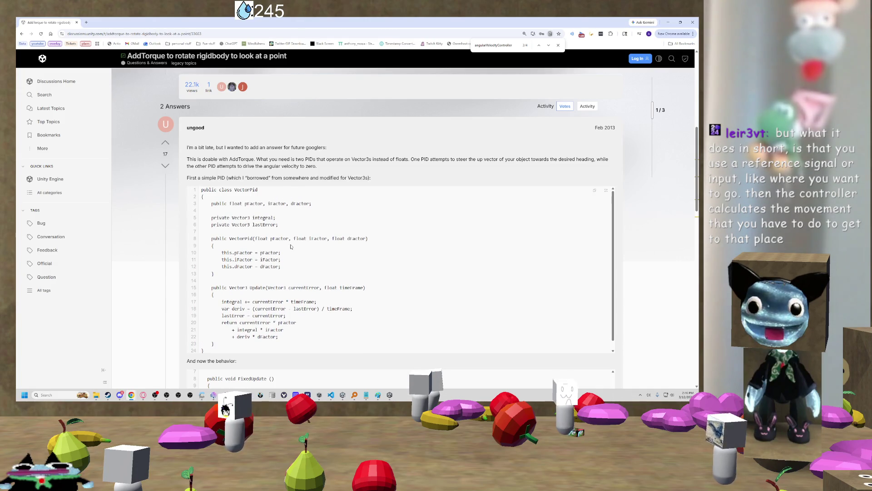
scroll(252, 264, "down", 2)
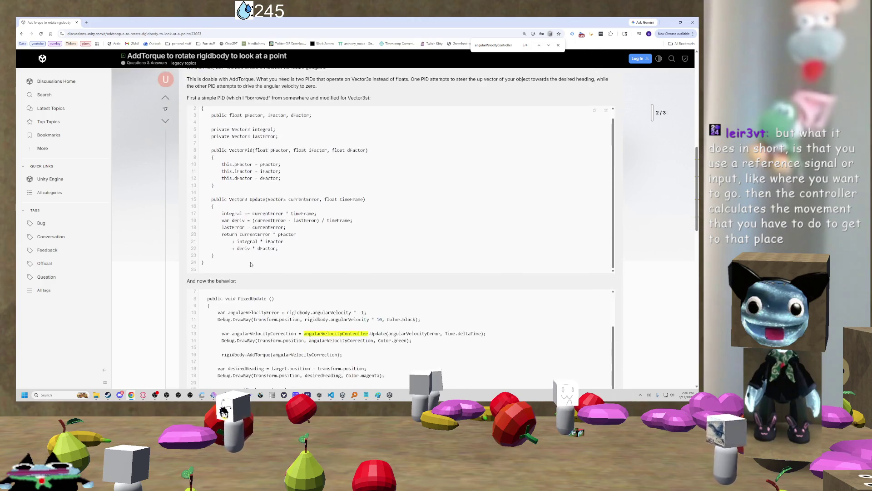
mouse_move(221, 267)
left_mouse_down()
mouse_move(214, 159)
mouse_move(190, 193)
left_mouse_up()
key("ctrl+c")
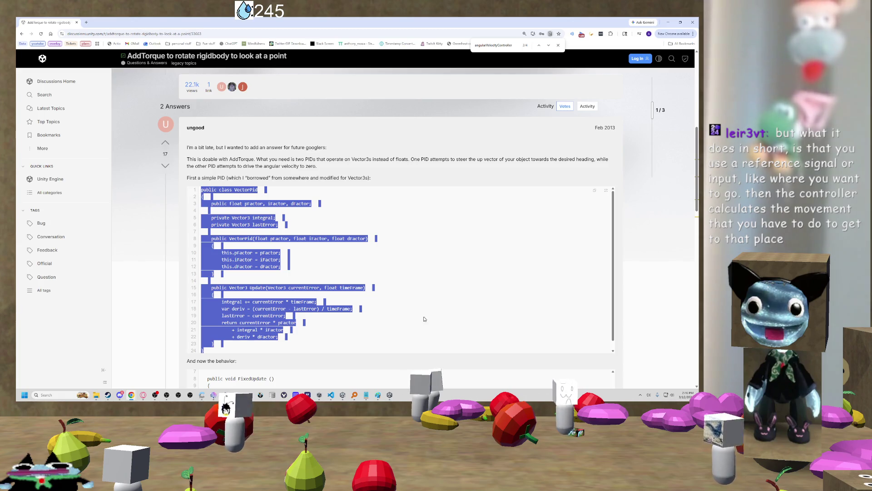
mouse_move(369, 395)
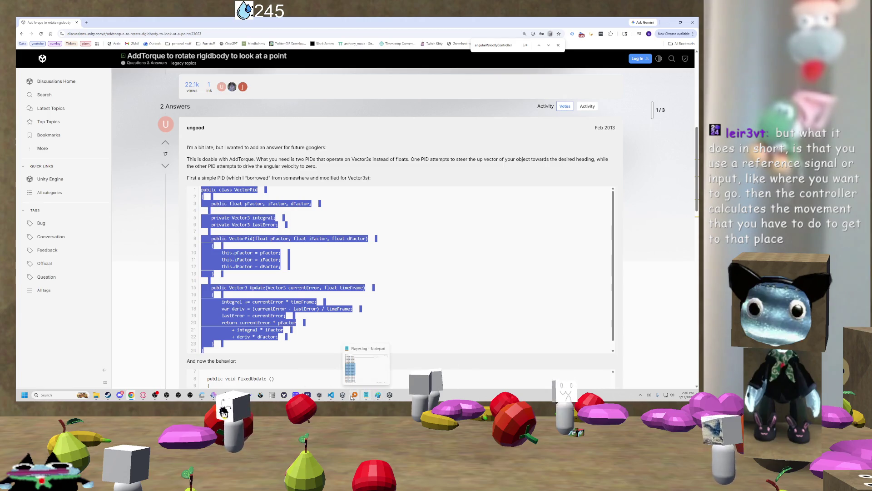
left_click(330, 397)
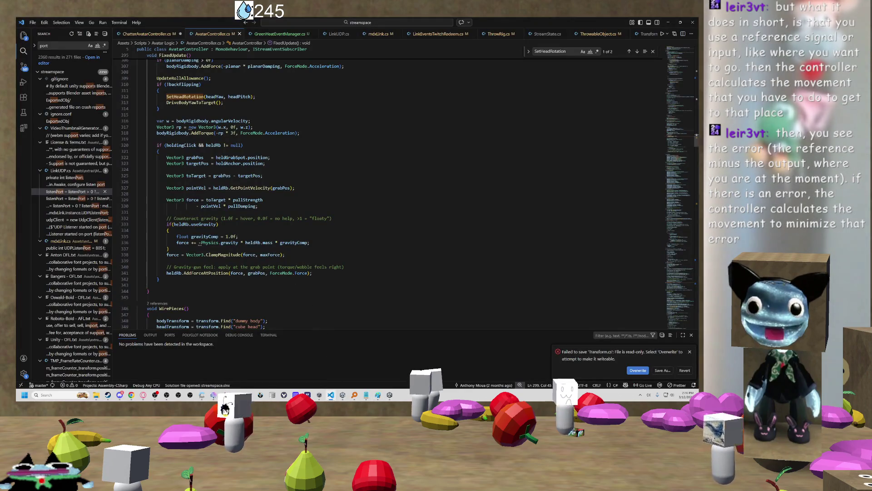
- Paste the VectorPid class into ChatterAvatarController.cs below the class's closing brace, after GetPfpImage
key("ctrl+Page_Up")
scroll(391, 191, "down", 5)
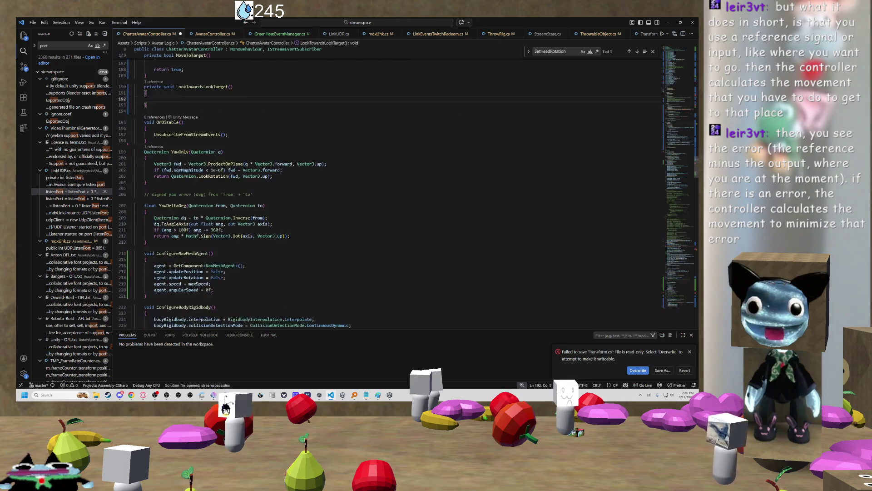
scroll(446, 163, "down", 20)
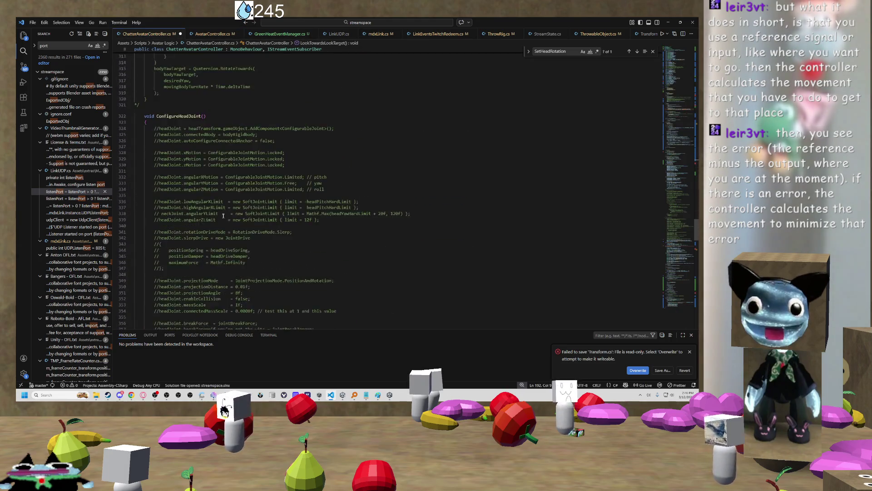
scroll(677, 239, "down", 20)
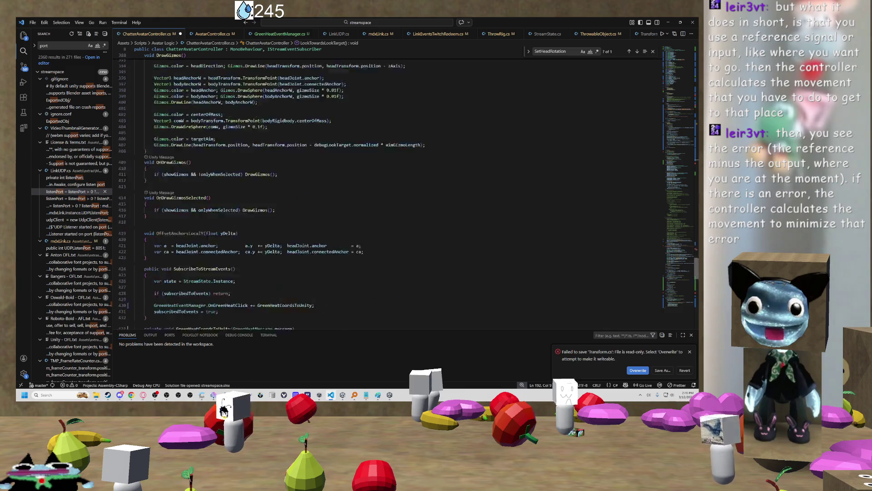
left_click(291, 256)
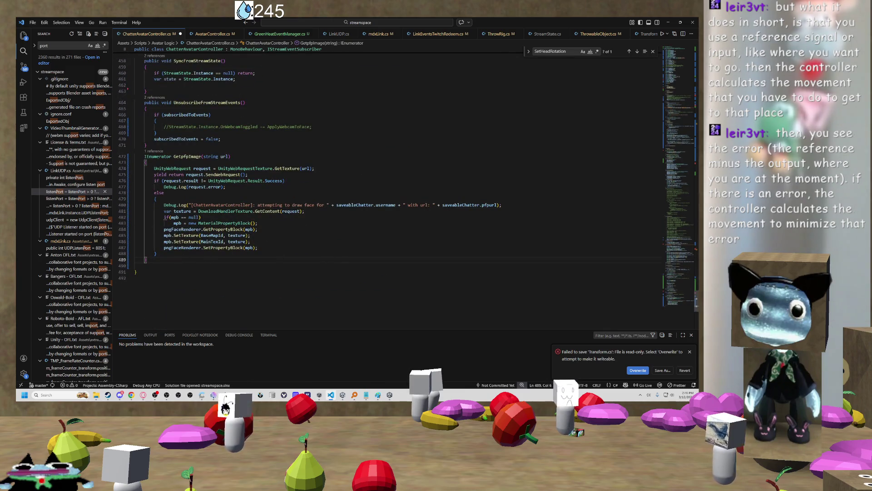
left_click(135, 266)
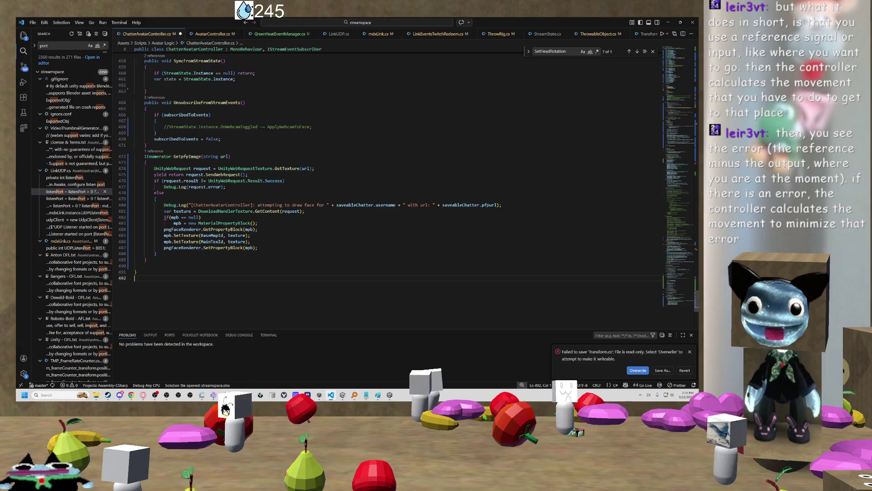
key("ctrl+v")
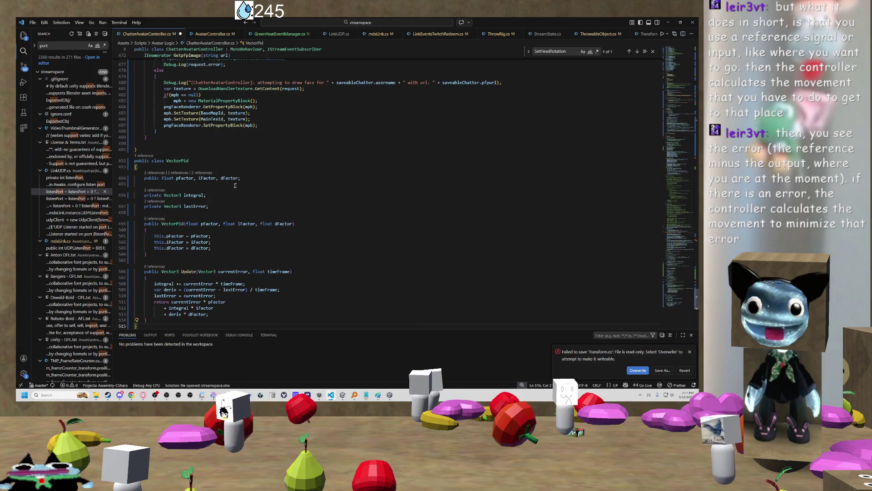
left_click(293, 181)
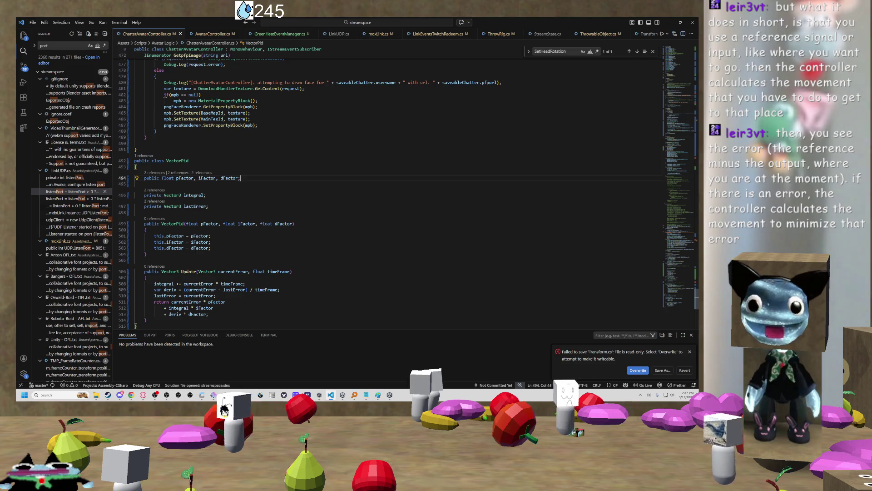